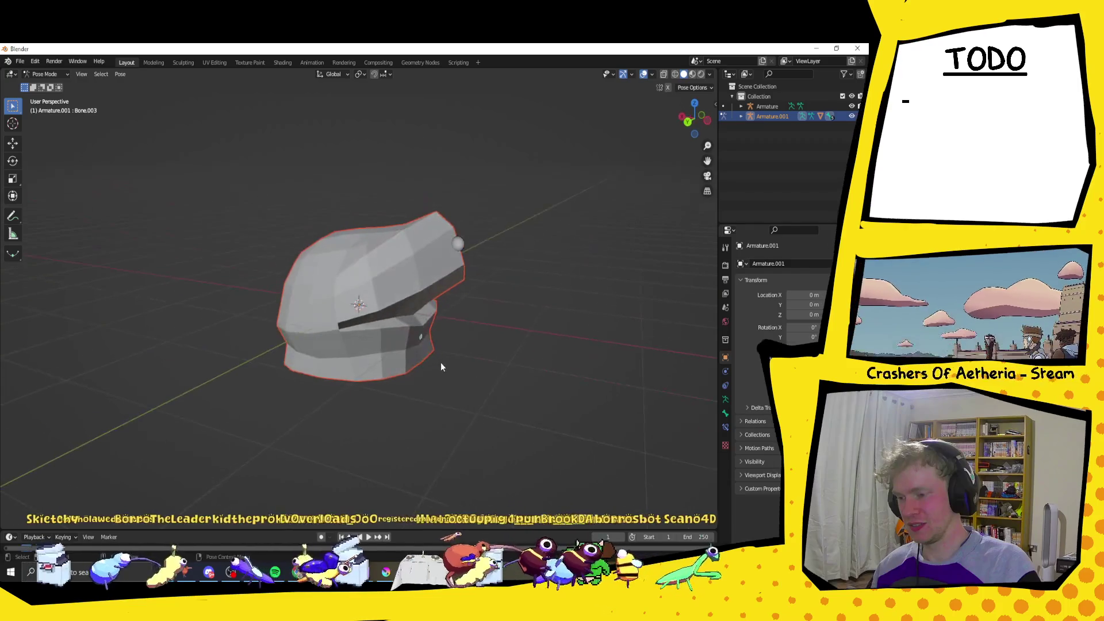
Rotate the jaw bone and scale the selected bone.
key("r")
left_click(444, 370)
key("s")
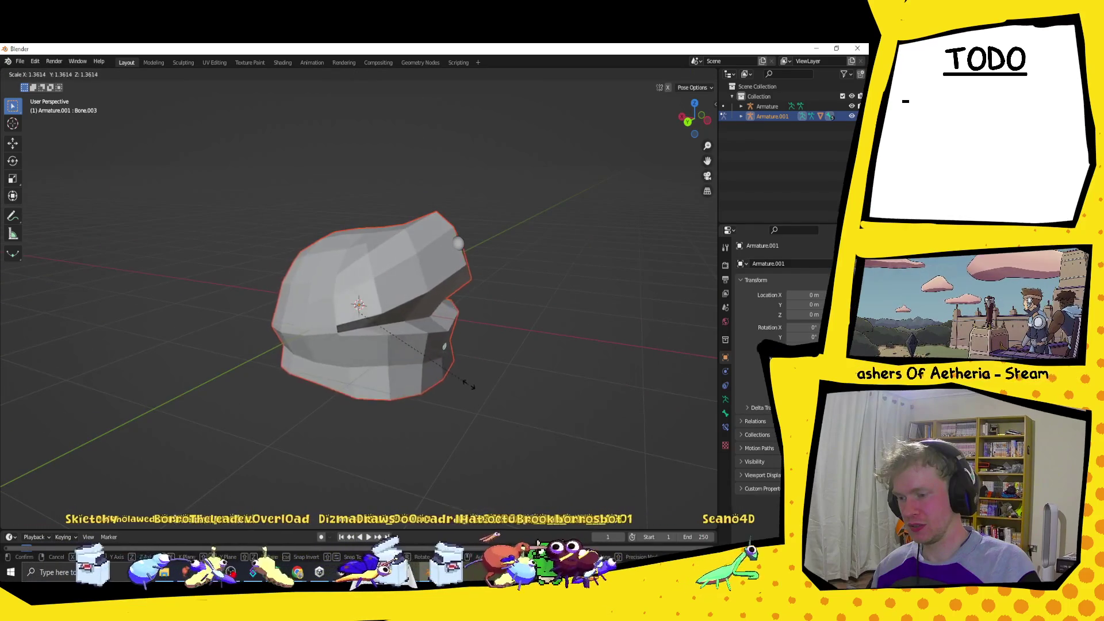
left_click(478, 426)
mouse_move(478, 427)
middle_mouse_down()
mouse_move(482, 453)
mouse_move(430, 419)
middle_mouse_up()
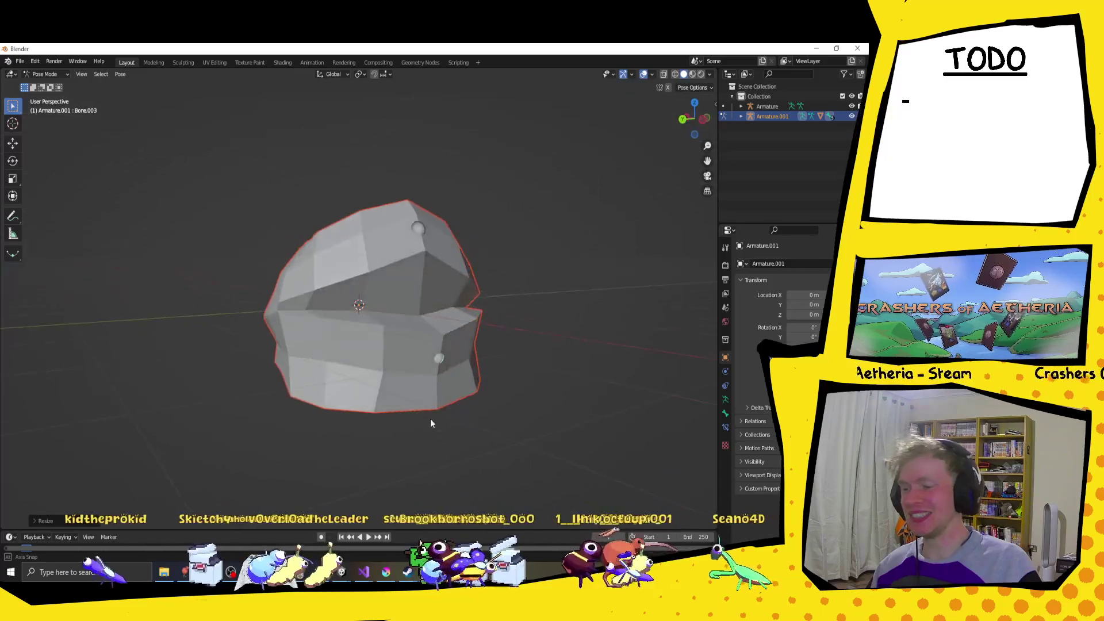
Try rotating the jaw bone on the X axis and freely, cancelling both attempts.
key("r")
key("z")
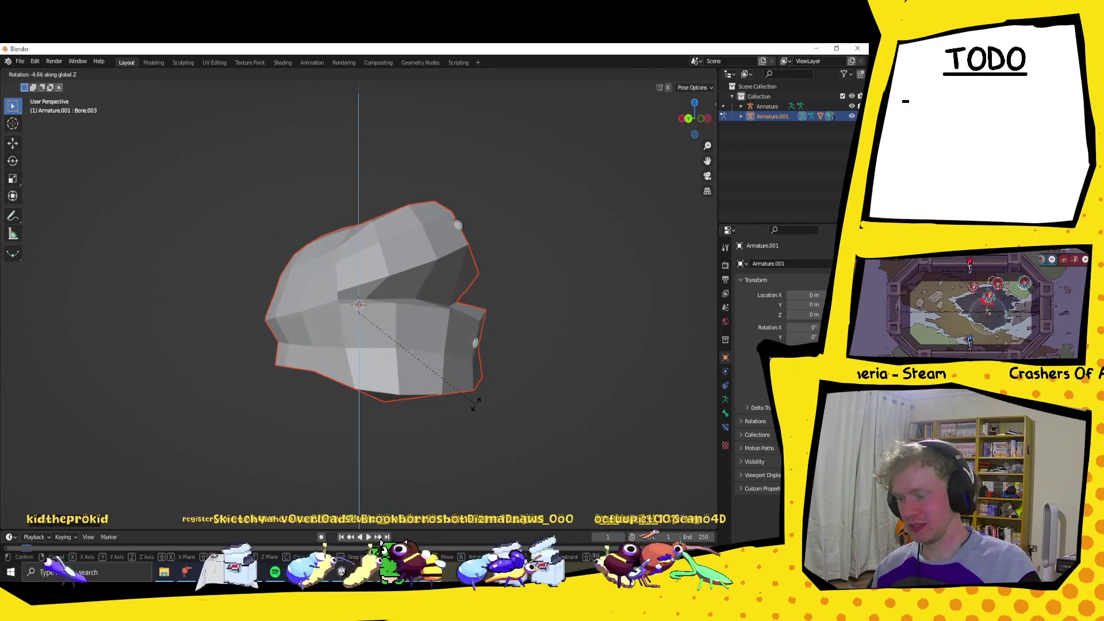
key("x")
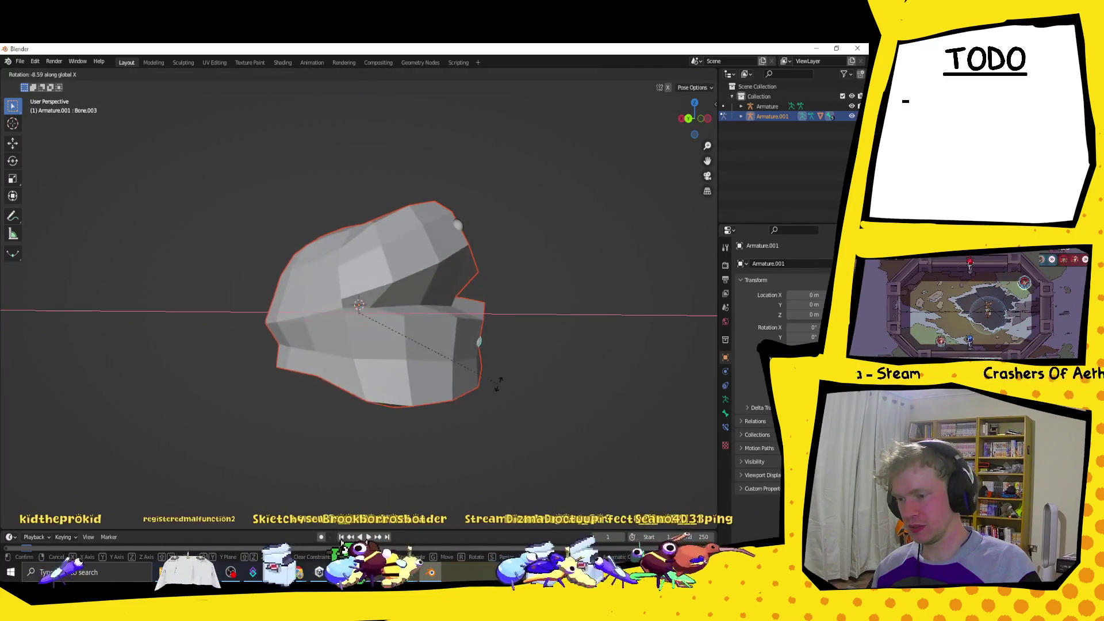
right_click(498, 385)
key("r")
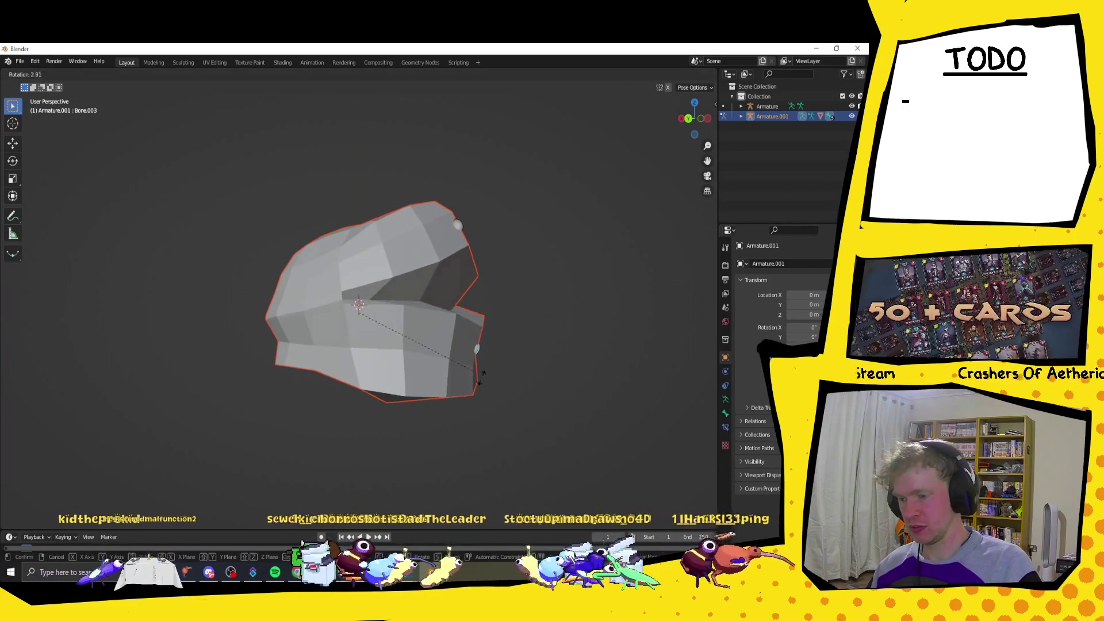
right_click(442, 435)
mouse_move(442, 436)
middle_mouse_down()
mouse_move(501, 323)
mouse_move(422, 350)
mouse_move(437, 321)
middle_mouse_up()
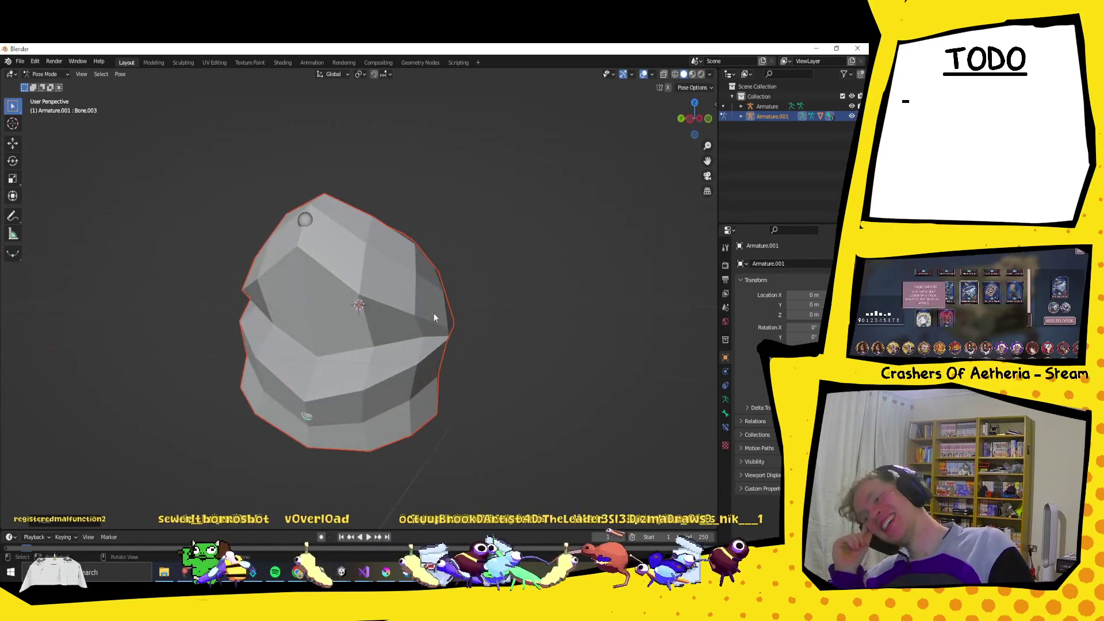
Select the lower jaw bone and enlarge it, checking the deformed helmet from several sides.
left_click(302, 219)
mouse_move(516, 212)
middle_mouse_down()
mouse_move(426, 254)
mouse_move(478, 173)
mouse_move(475, 152)
middle_mouse_up()
left_click(358, 358)
middle_click_drag(485, 355, 460, 381)
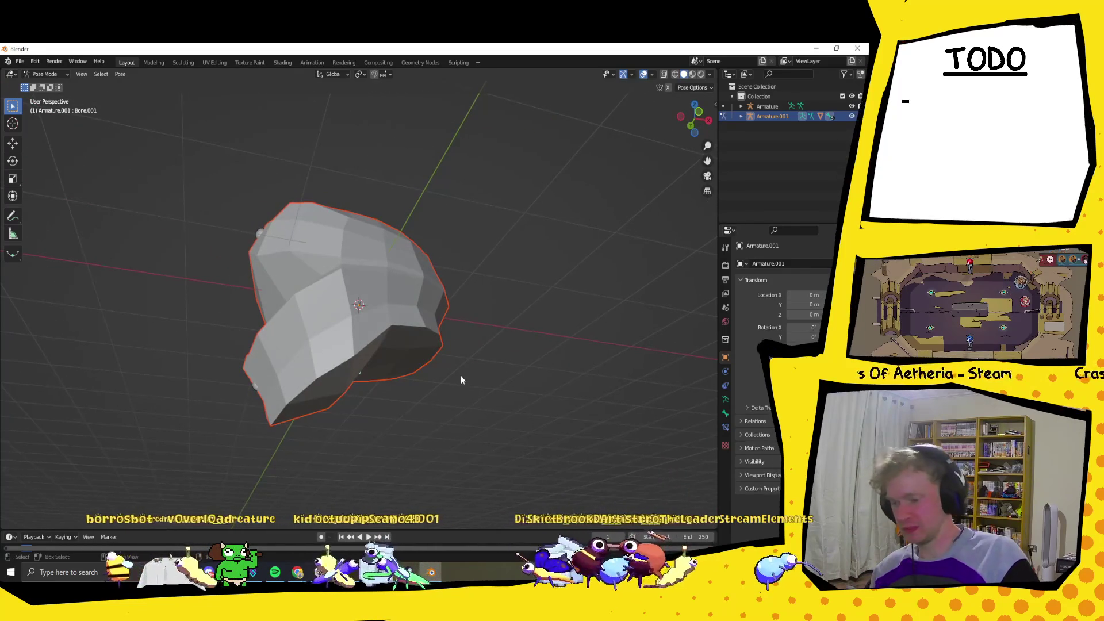
key("s")
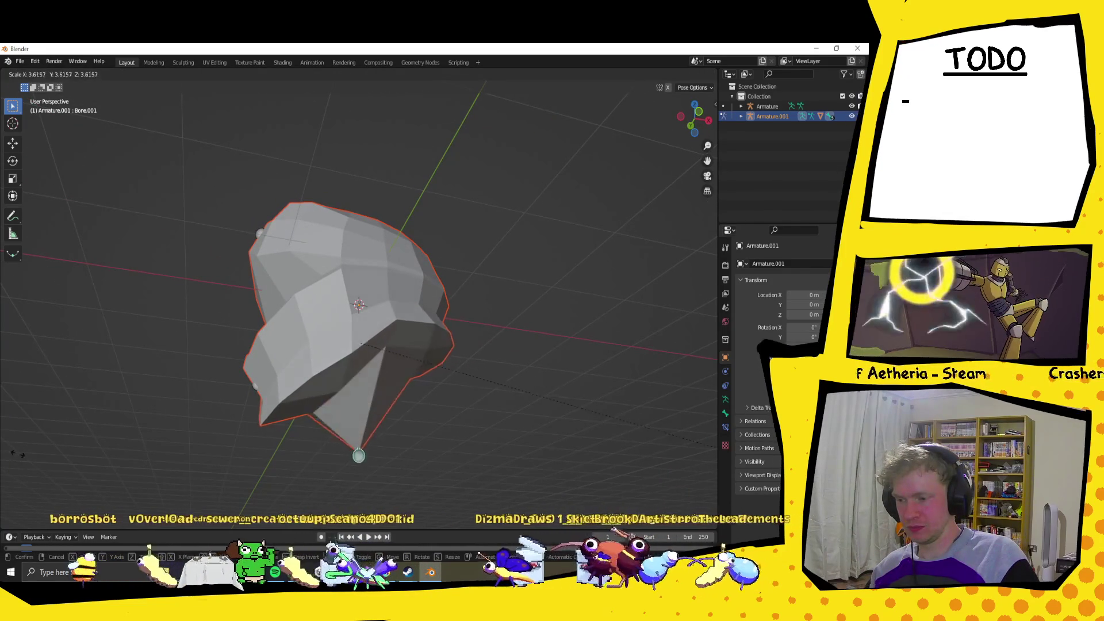
left_click(99, 431)
middle_click_drag(368, 322, 482, 343)
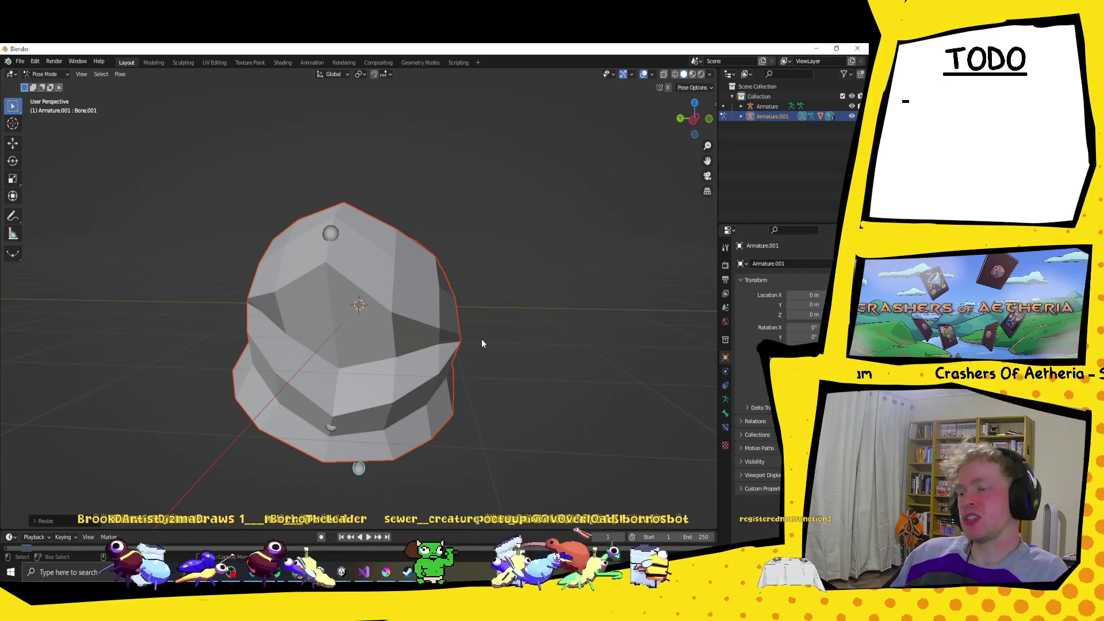
mouse_move(329, 221)
middle_mouse_down()
mouse_move(428, 223)
mouse_move(373, 281)
middle_mouse_up()
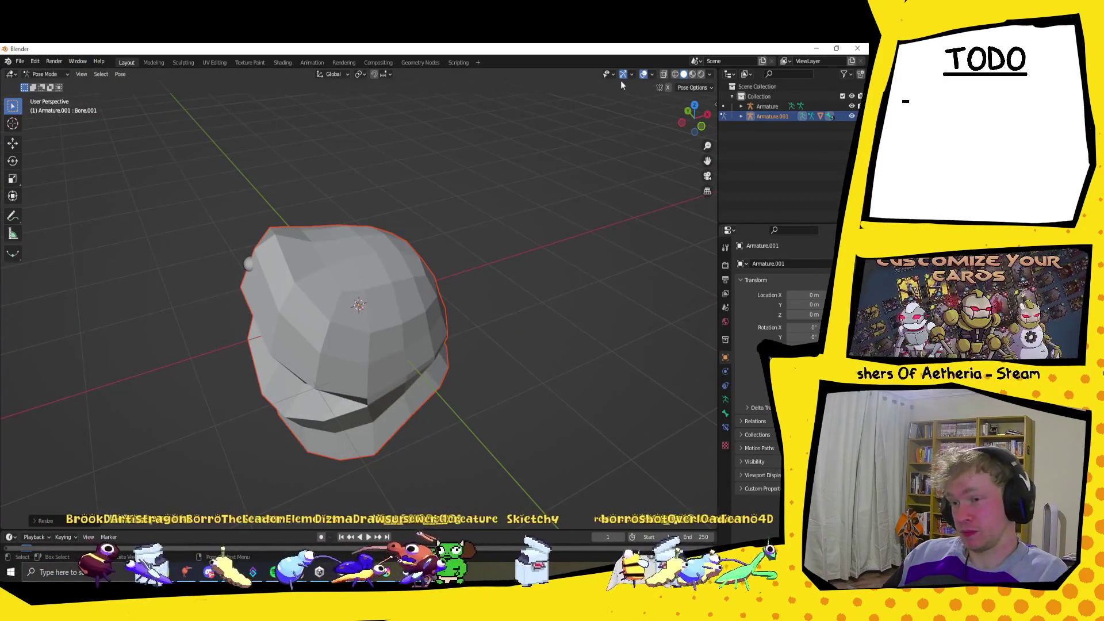
Show the helmet in wireframe, then select and scale Bone.002.
key("shift+z")
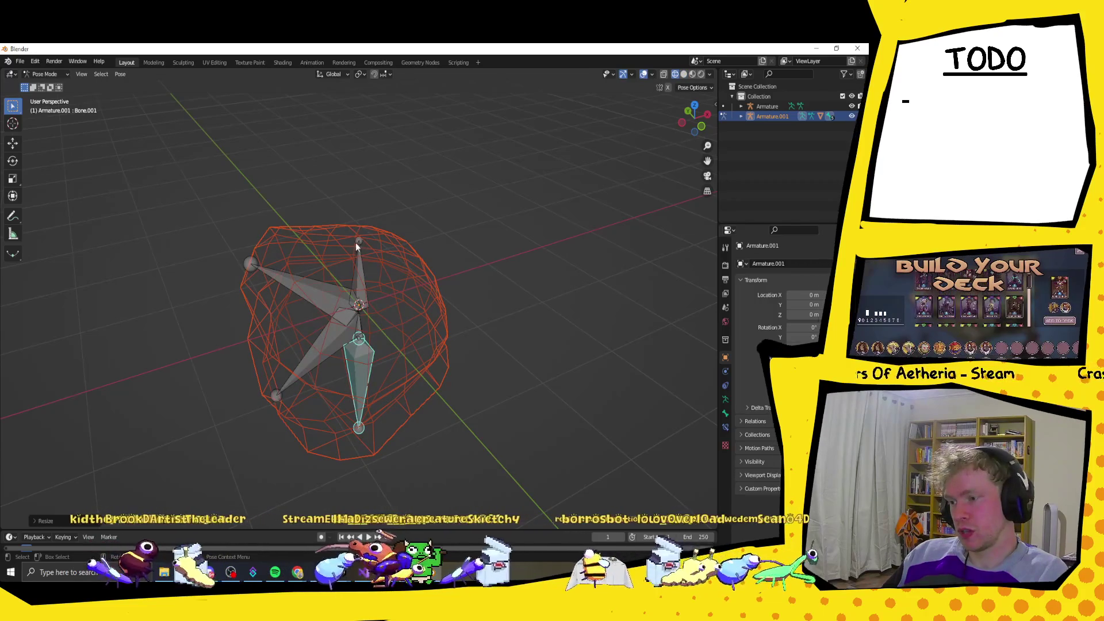
left_click(357, 243)
left_click_drag(359, 243, 362, 227)
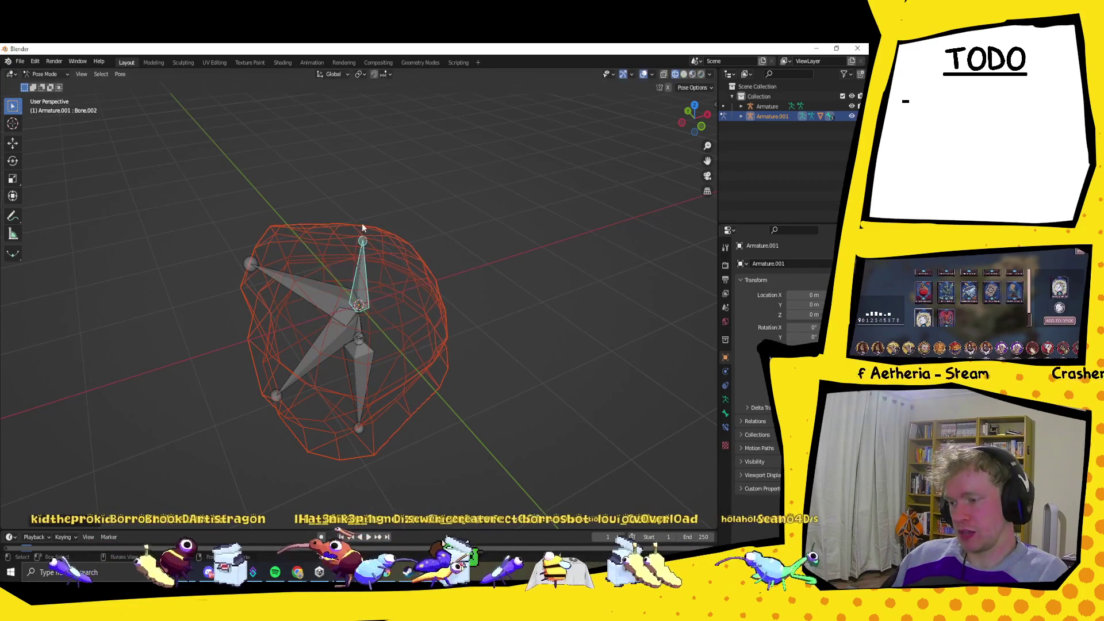
key("s")
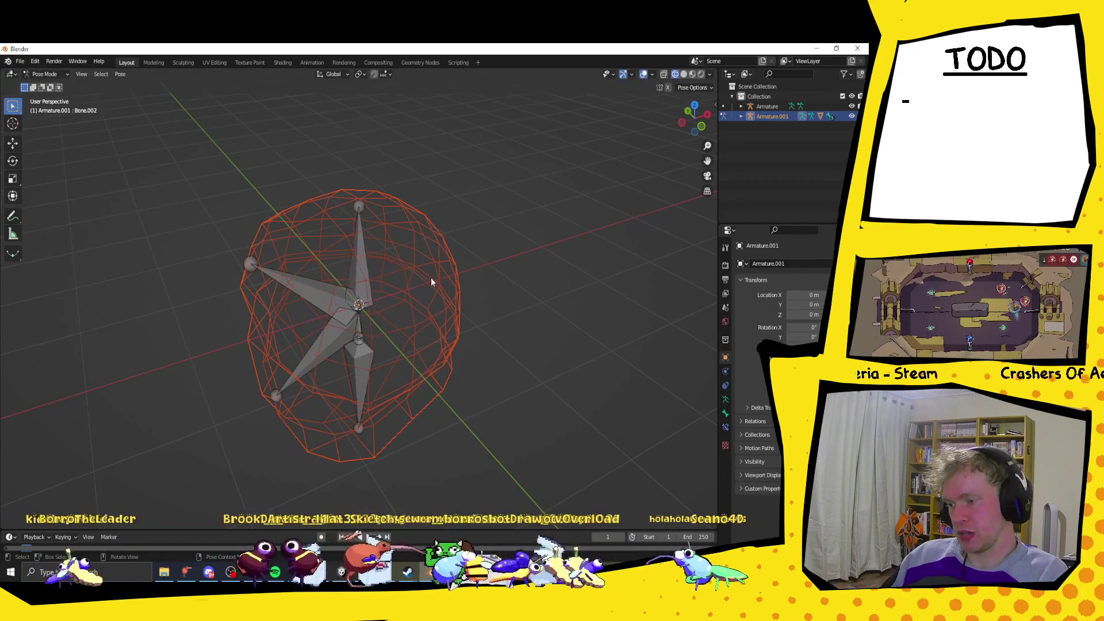
middle_click_drag(474, 261, 577, 262)
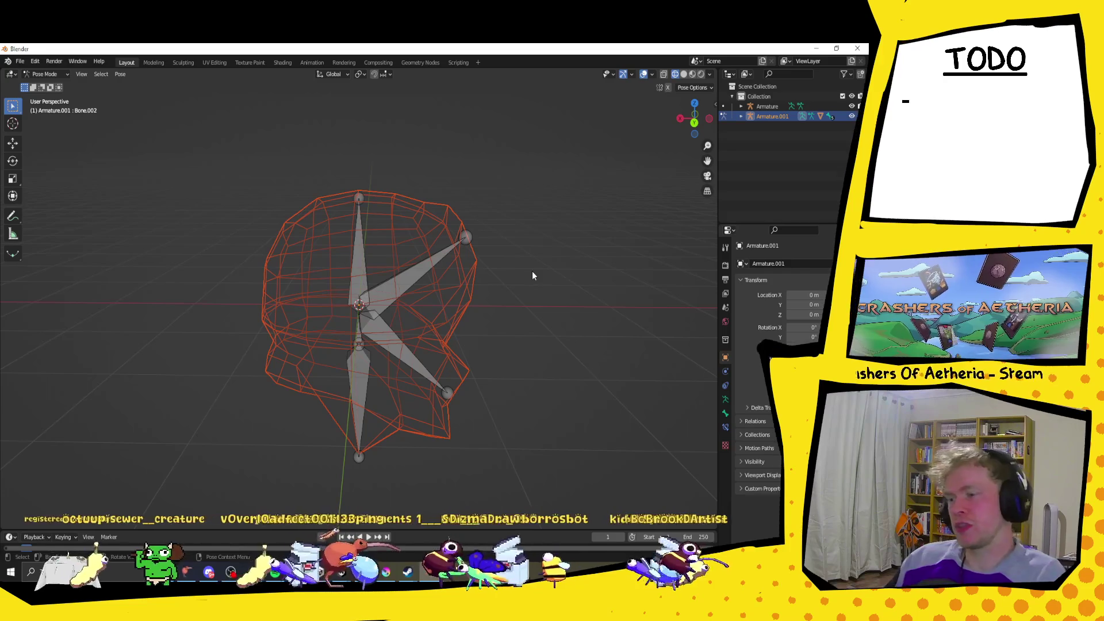
Undo the last three pose changes and put Armature.001 into Edit Mode.
key("ctrl+z")
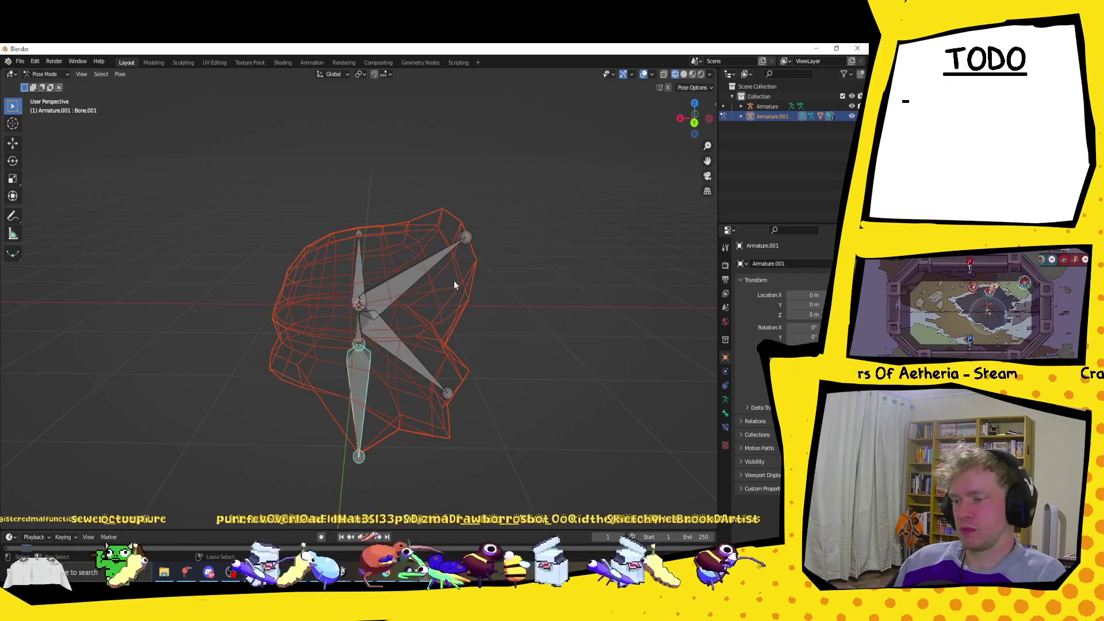
key("ctrl+z")
key("ctrl+z")
key("ctrl+z")
key("ctrl+z")
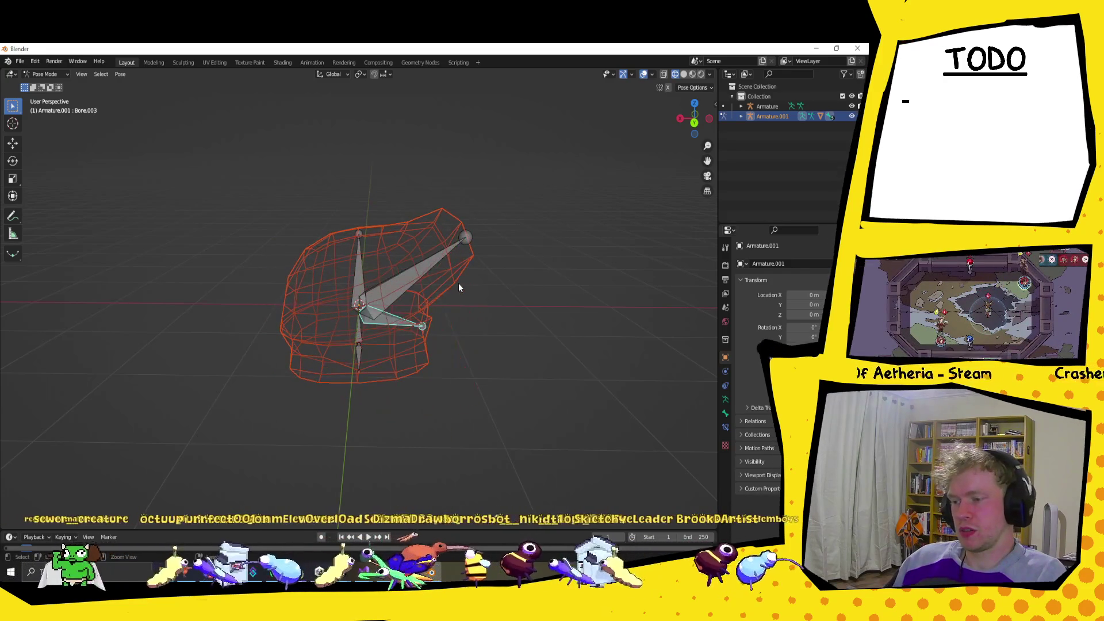
key("ctrl+z")
key("ctrl+z")
middle_click_drag(443, 285, 430, 299)
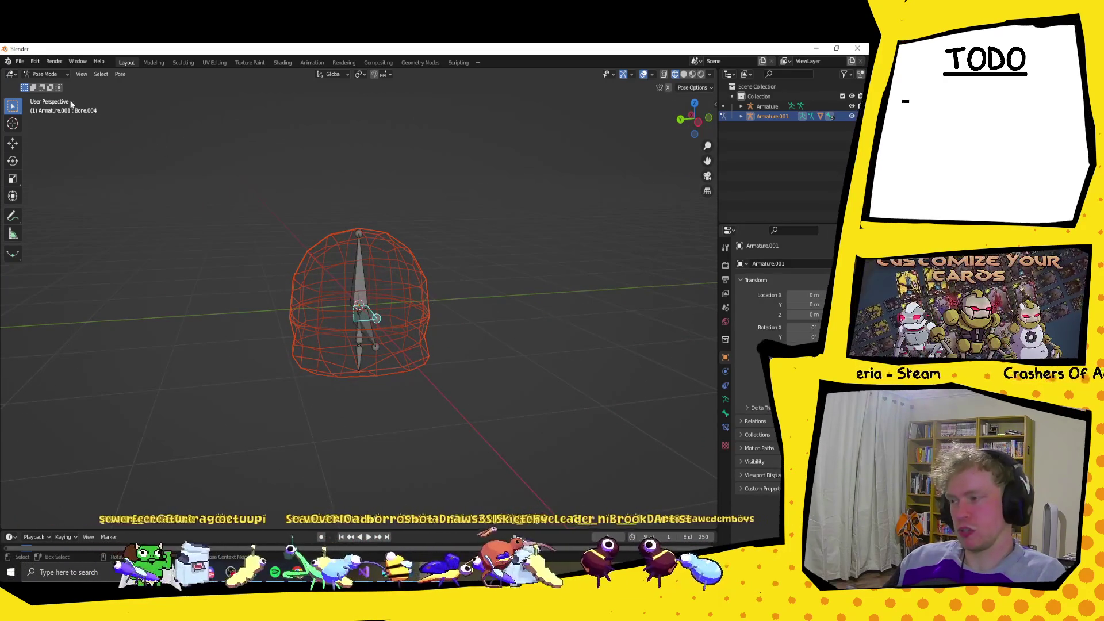
left_click(46, 74)
left_click(46, 96)
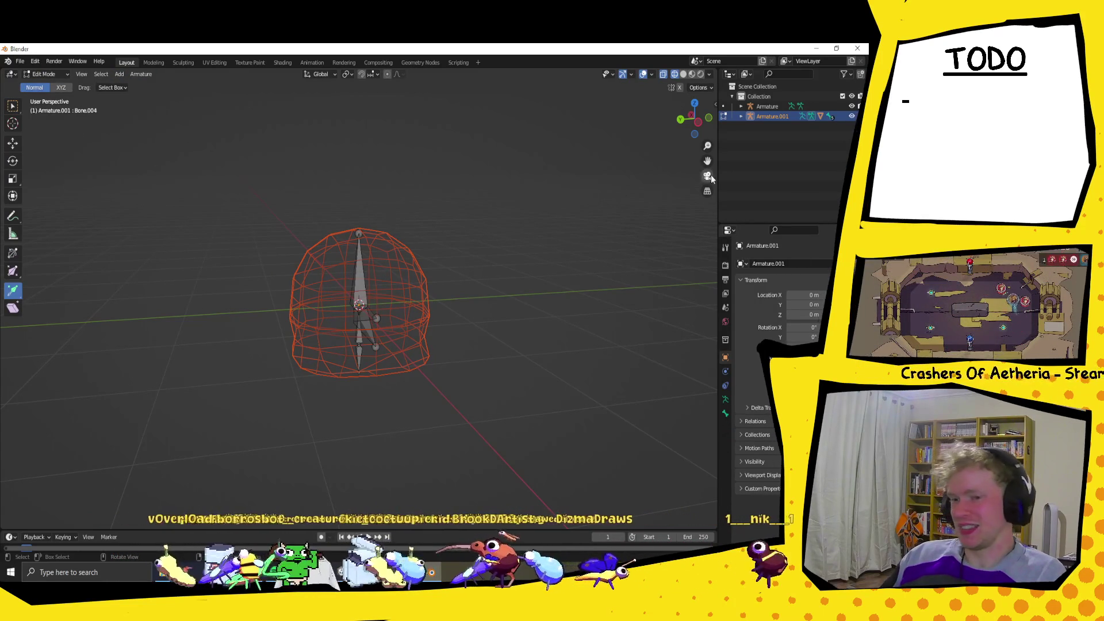
Switch the armature to Object Mode and back to Edit Mode, using box selection.
left_click(65, 75)
left_click(43, 87)
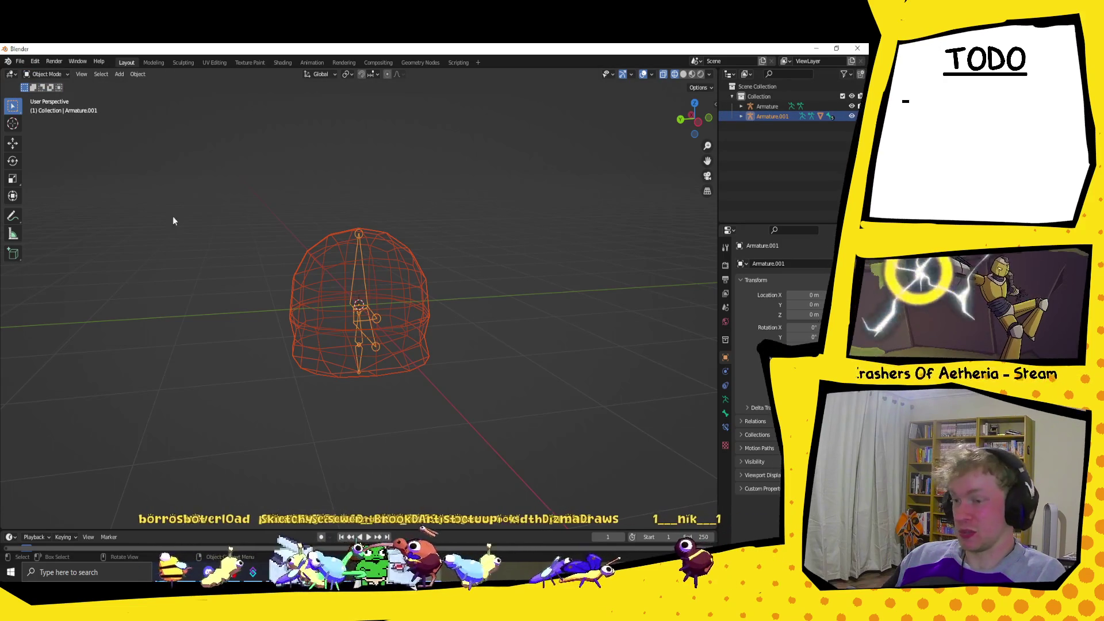
left_click(47, 72)
left_click(43, 95)
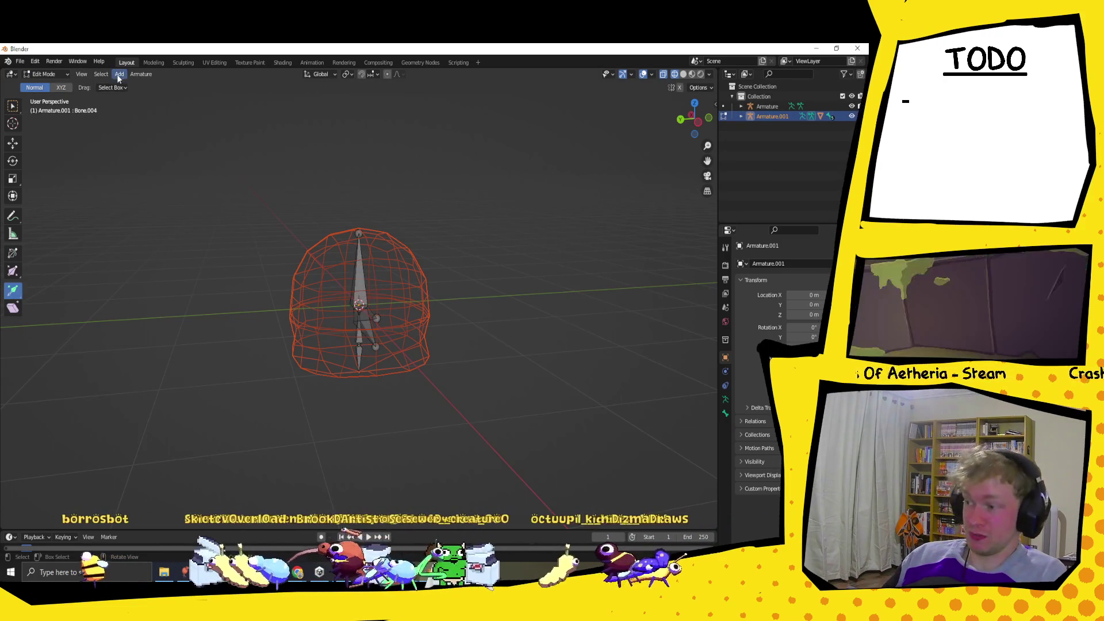
left_click(13, 109)
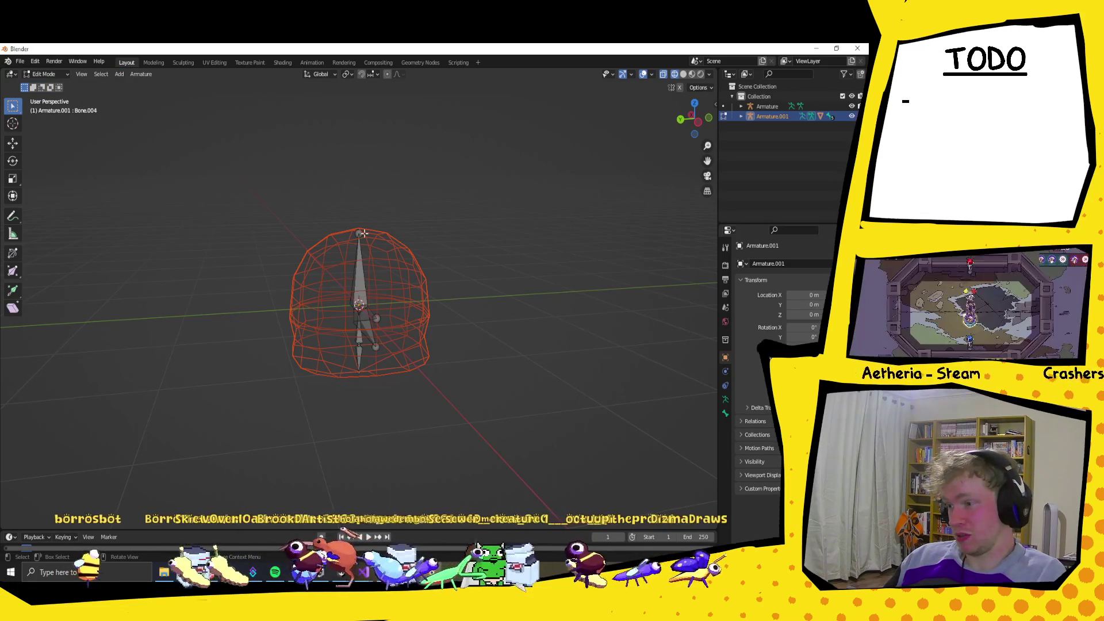
middle_click_drag(529, 266, 512, 269)
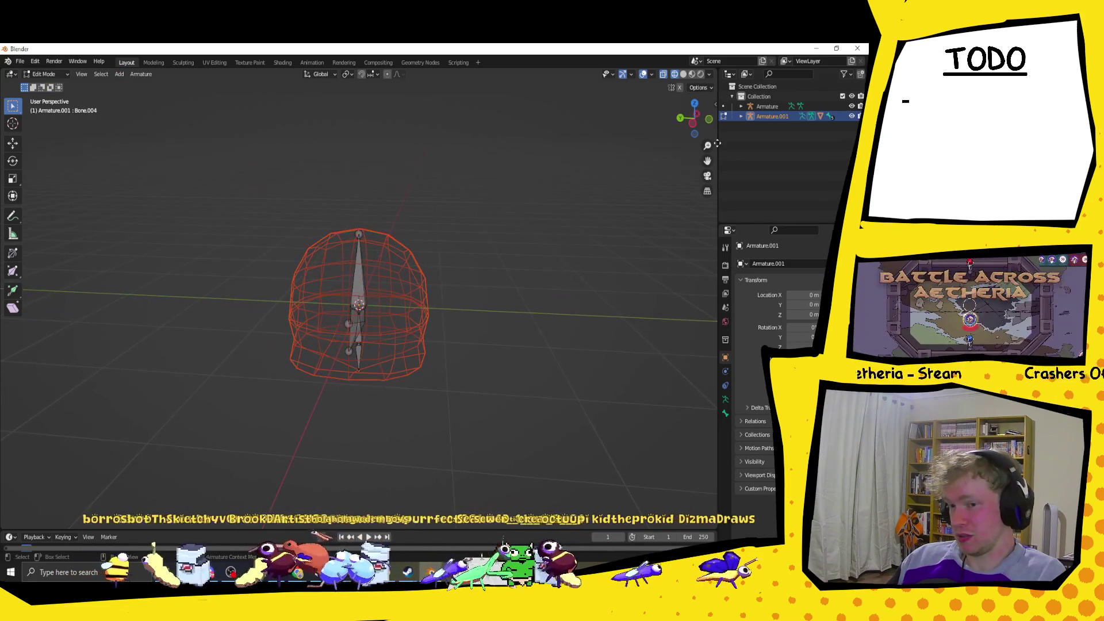
Select the Cube helmet mesh under Armature.001 and enter its Edit Mode.
left_click(741, 116)
left_click(777, 145)
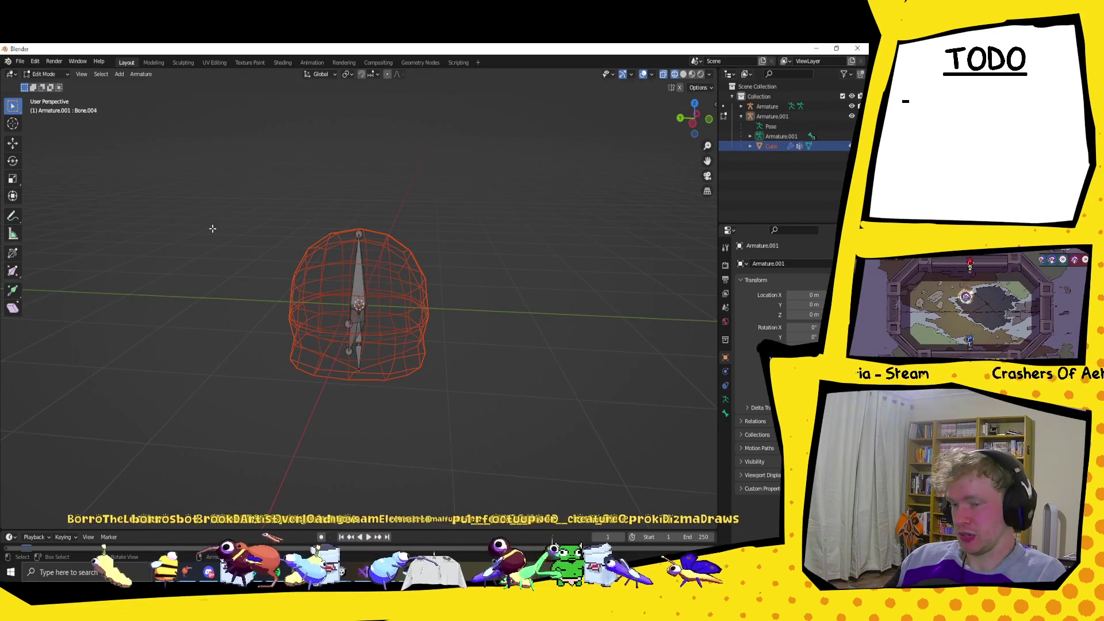
left_click(289, 204)
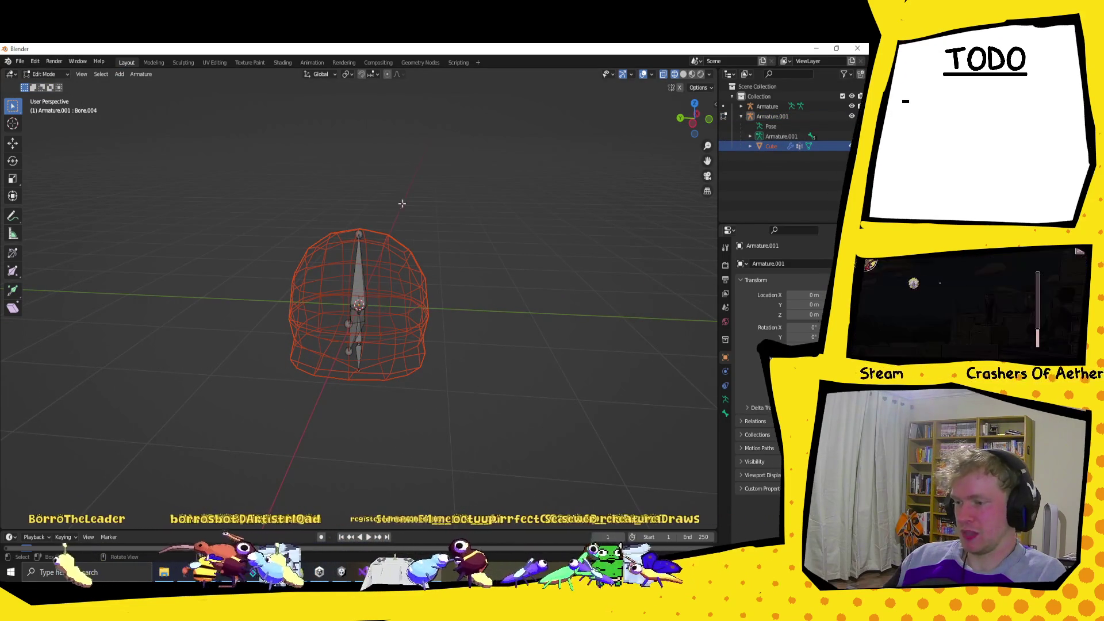
left_click(45, 74)
left_click(49, 85)
left_click(414, 284)
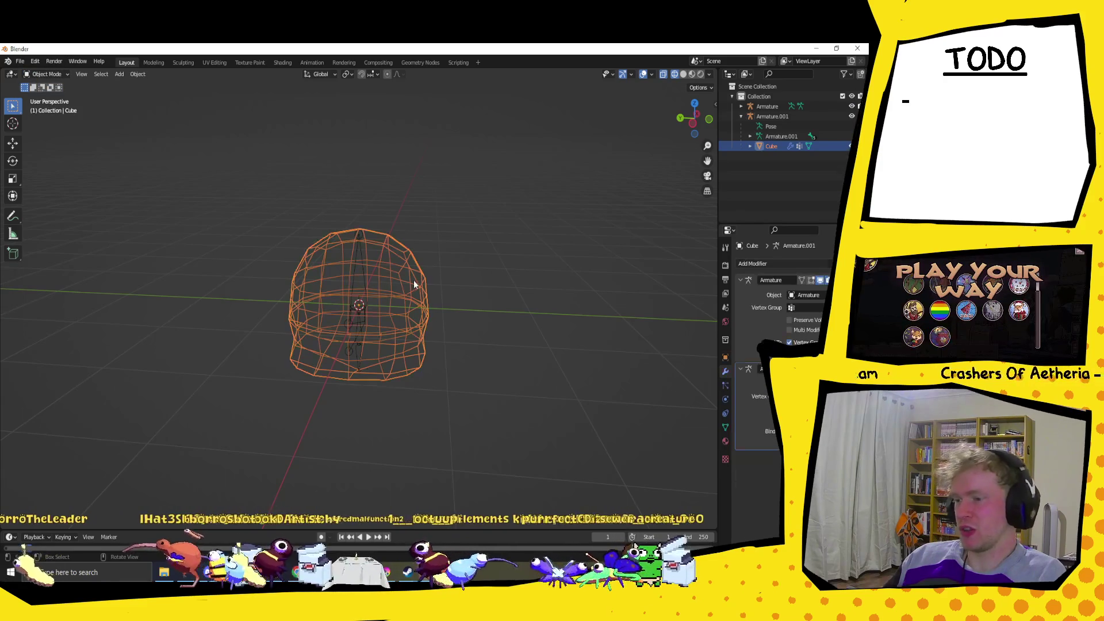
left_click(63, 77)
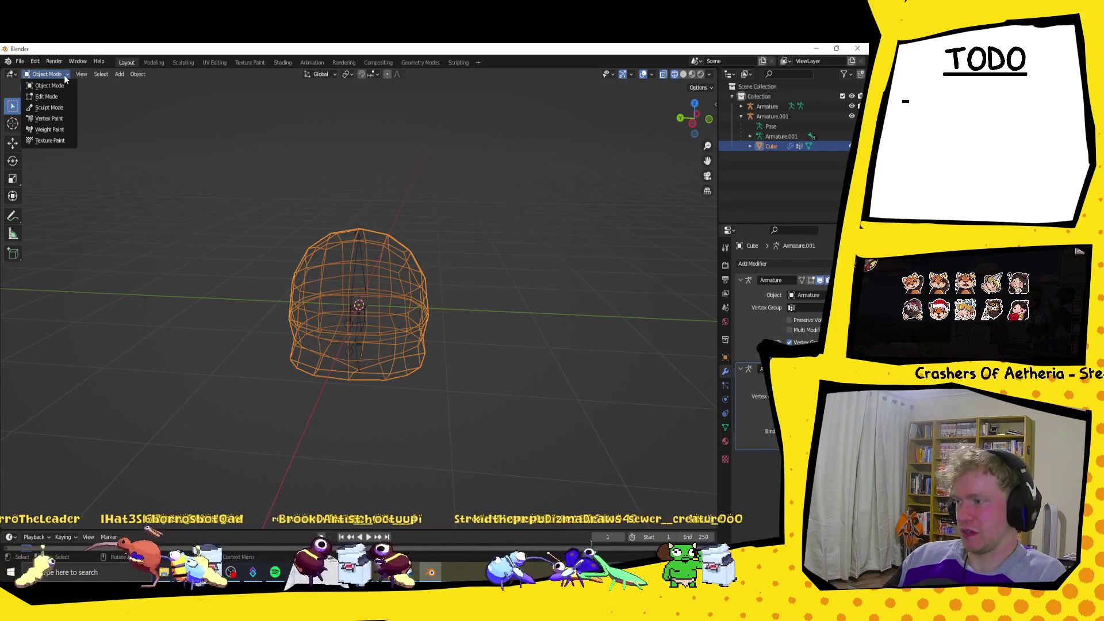
left_click(45, 74)
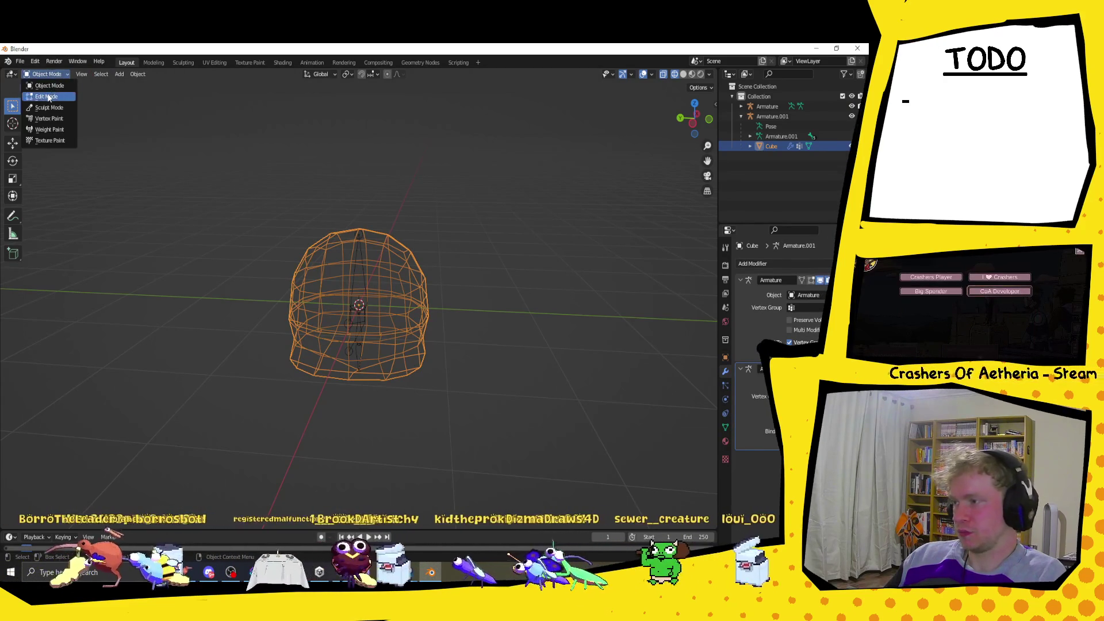
left_click(49, 97)
Unwrap the helmet with Smart UV Project using an Island Margin of 0.1.
left_click(238, 74)
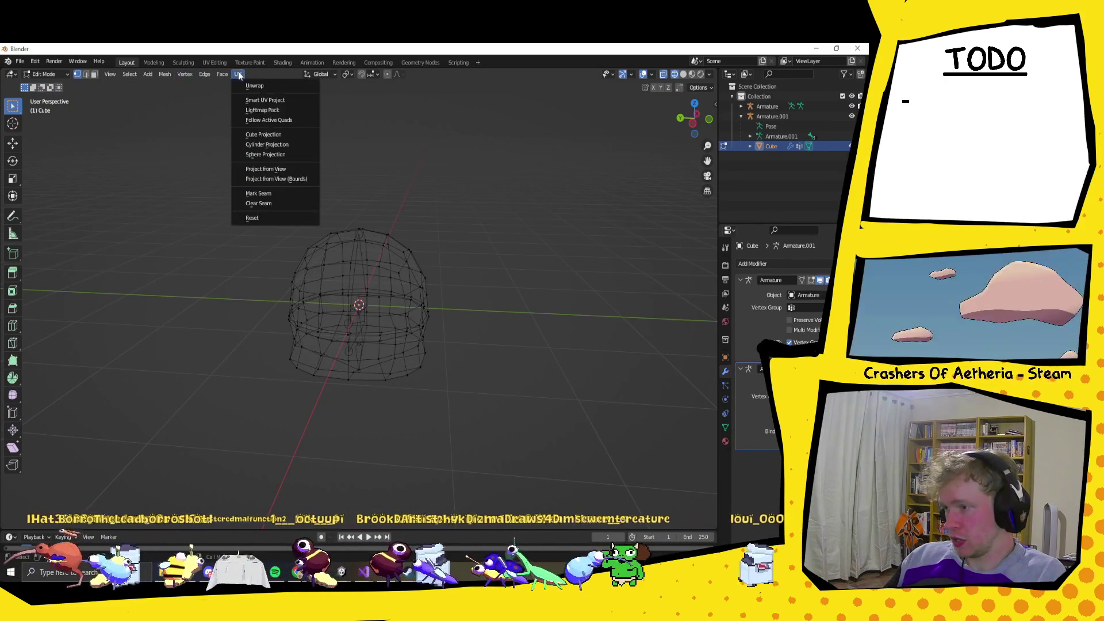
left_click(294, 99)
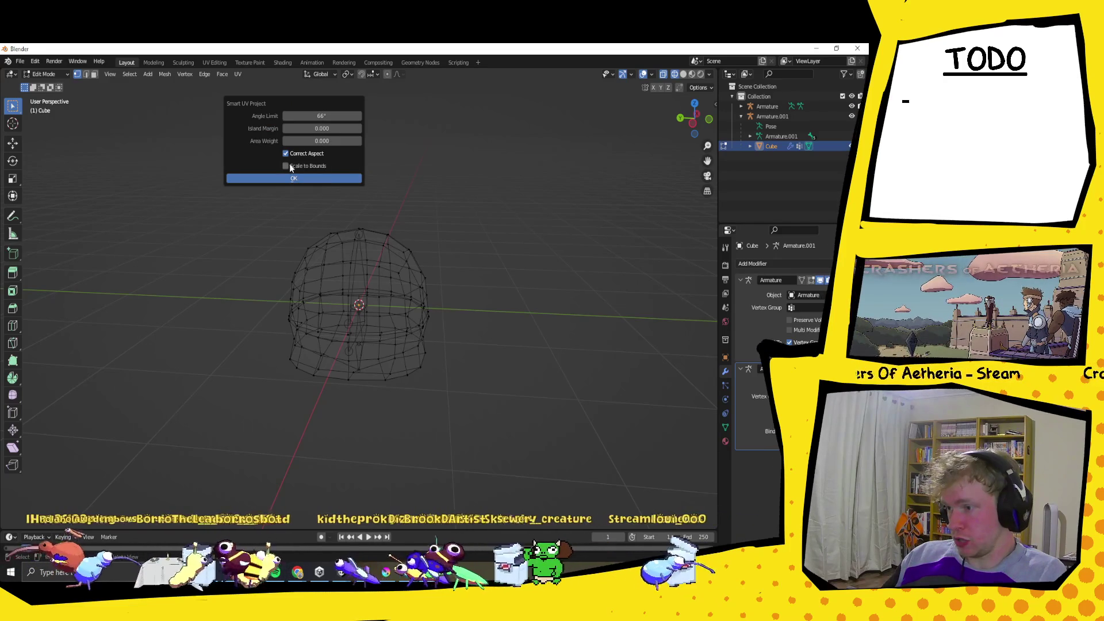
left_click(326, 128)
type(".1")
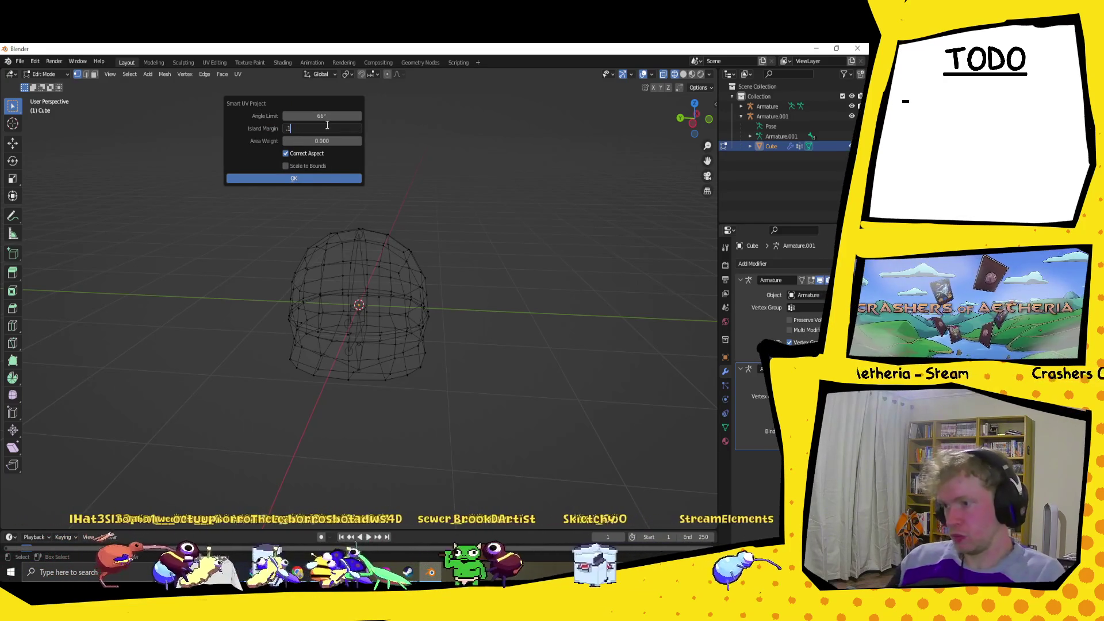
left_click(316, 178)
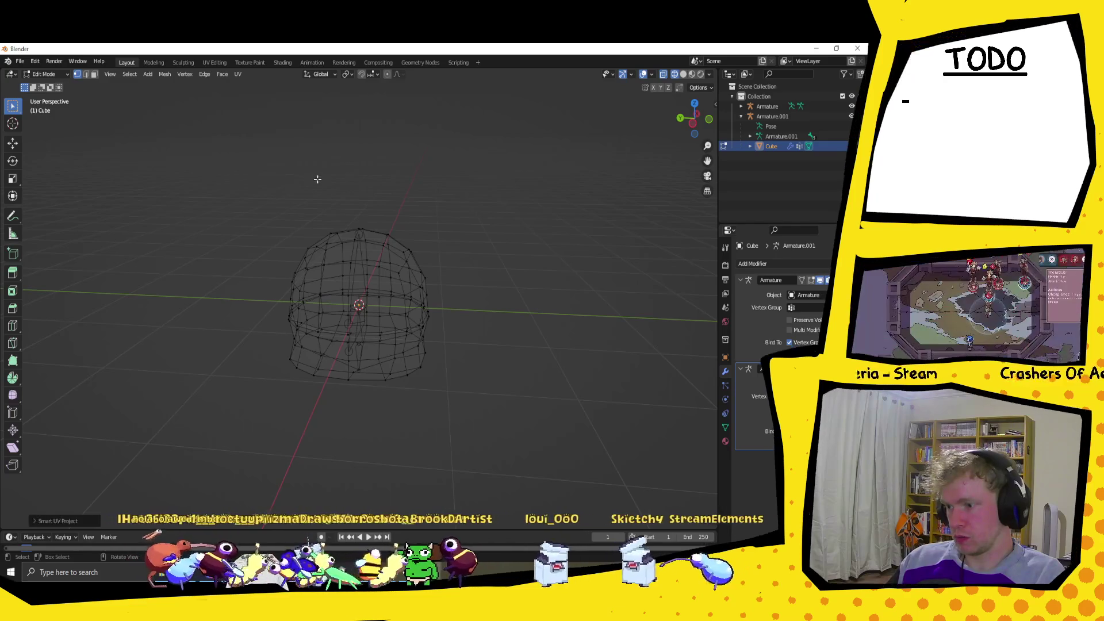
Switch to the Texture Paint workspace.
left_click(238, 75)
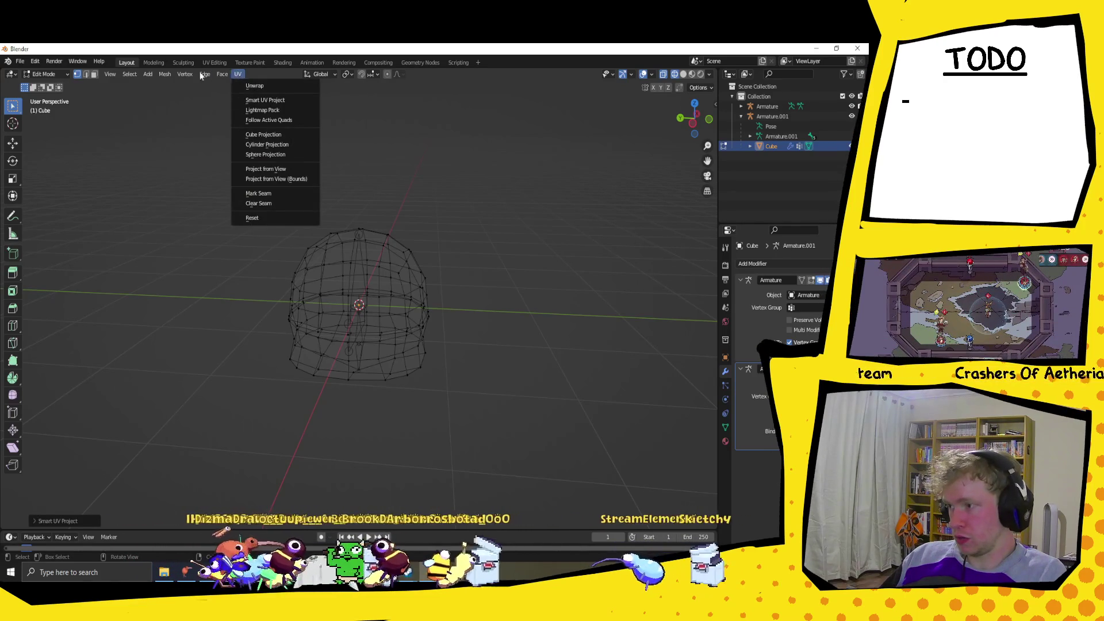
left_click(61, 74)
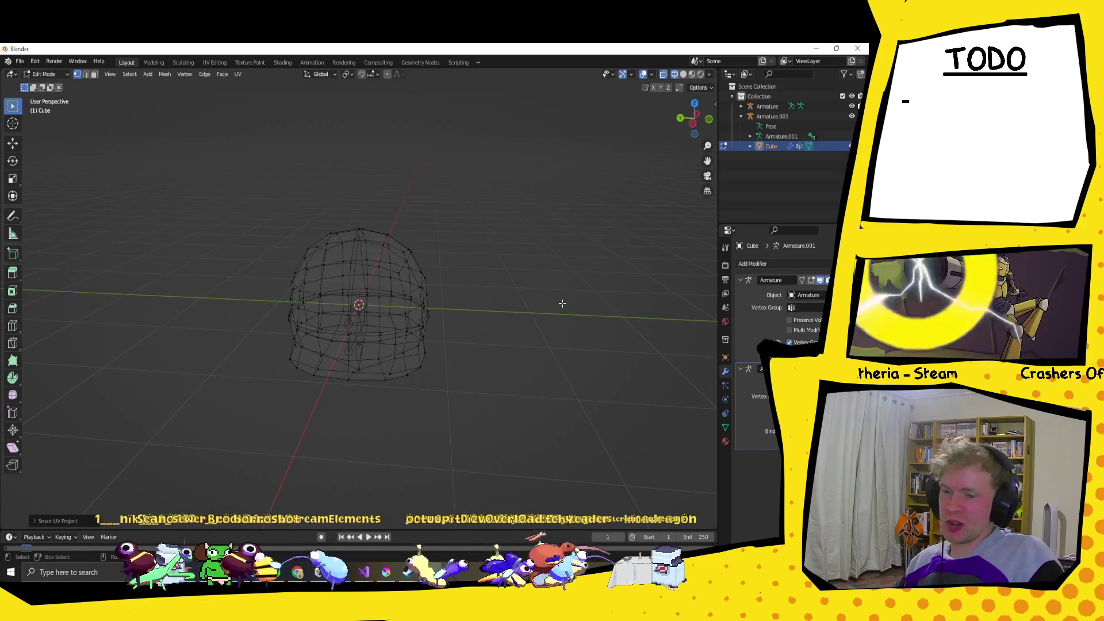
left_click(46, 74)
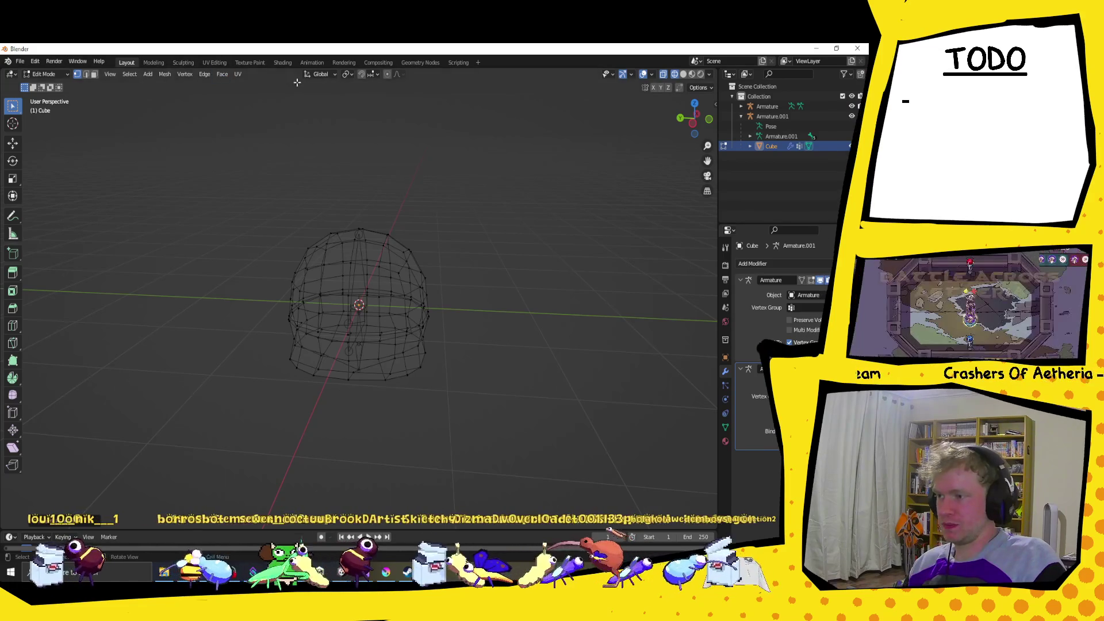
left_click(249, 63)
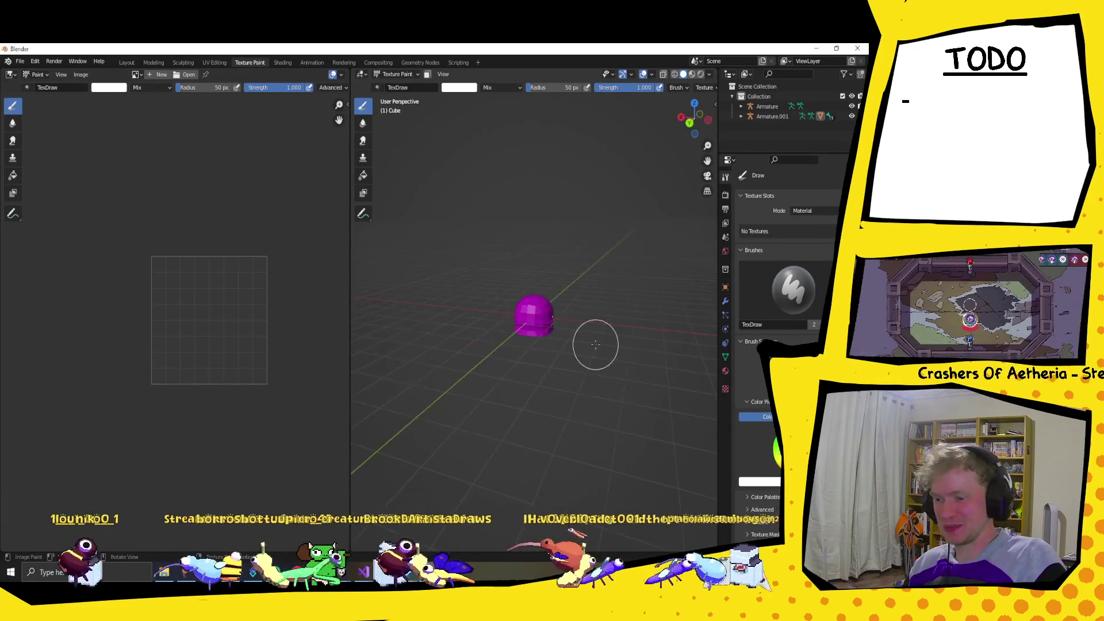
Select the Fill tool and set the paint colour to a dark, dull purple.
scroll(550, 330, "up", 5)
middle_click_drag(579, 325, 581, 322)
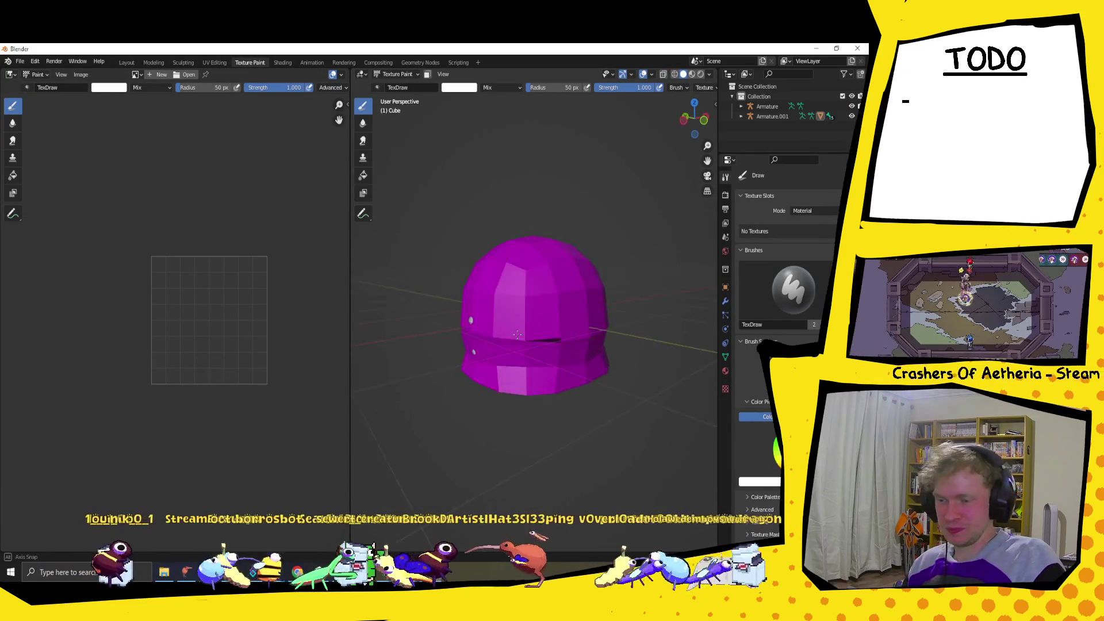
right_click(483, 104)
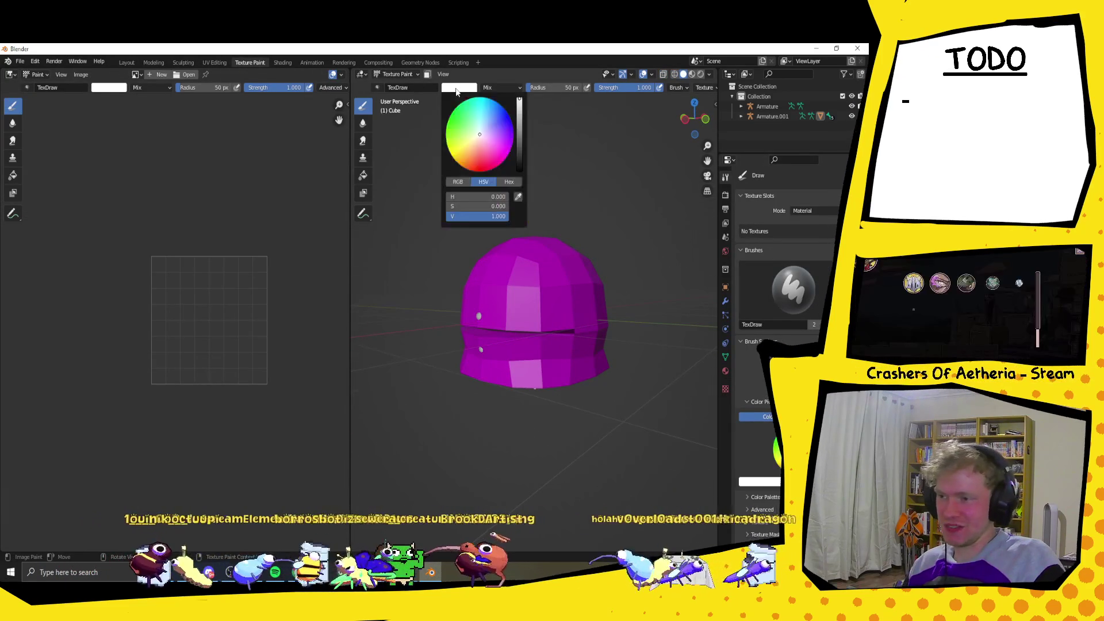
left_click(363, 174)
left_click(458, 87)
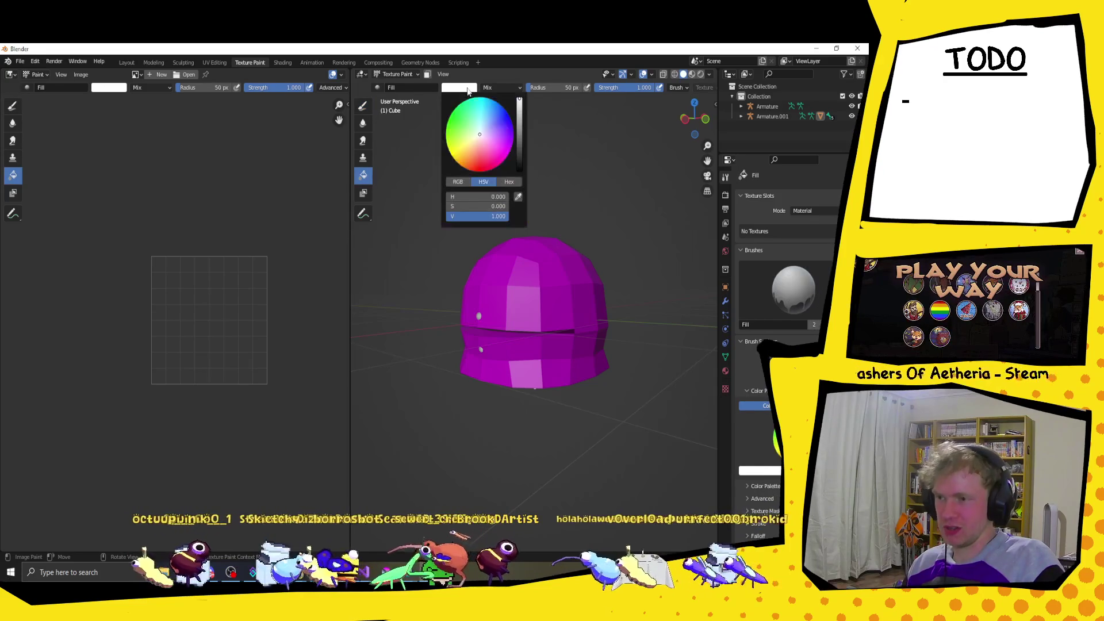
left_click(498, 127)
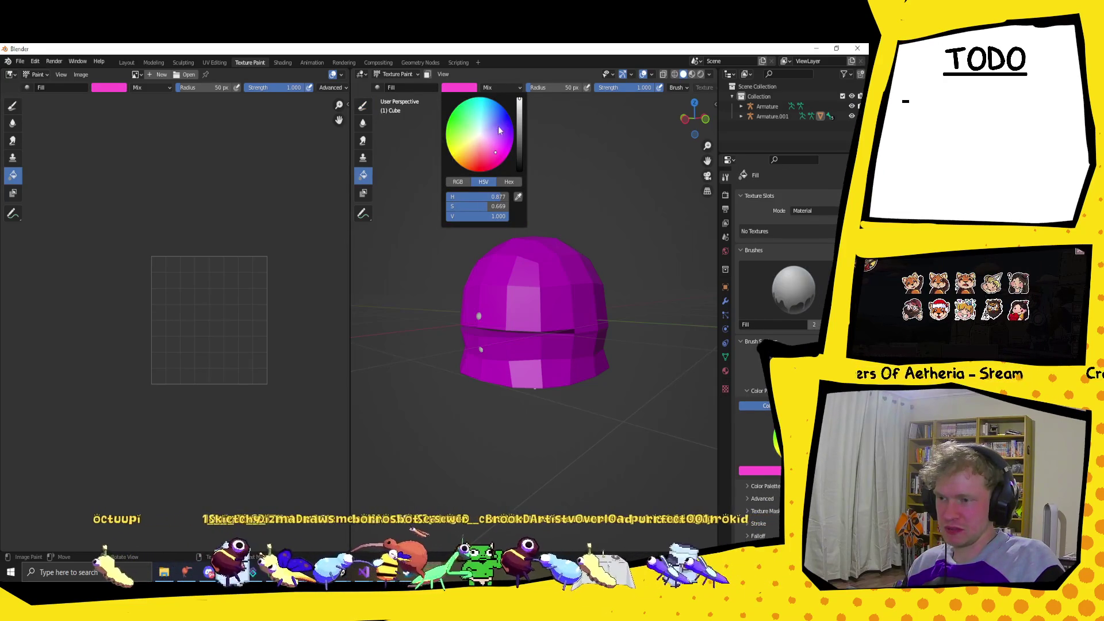
left_click_drag(498, 127, 519, 156)
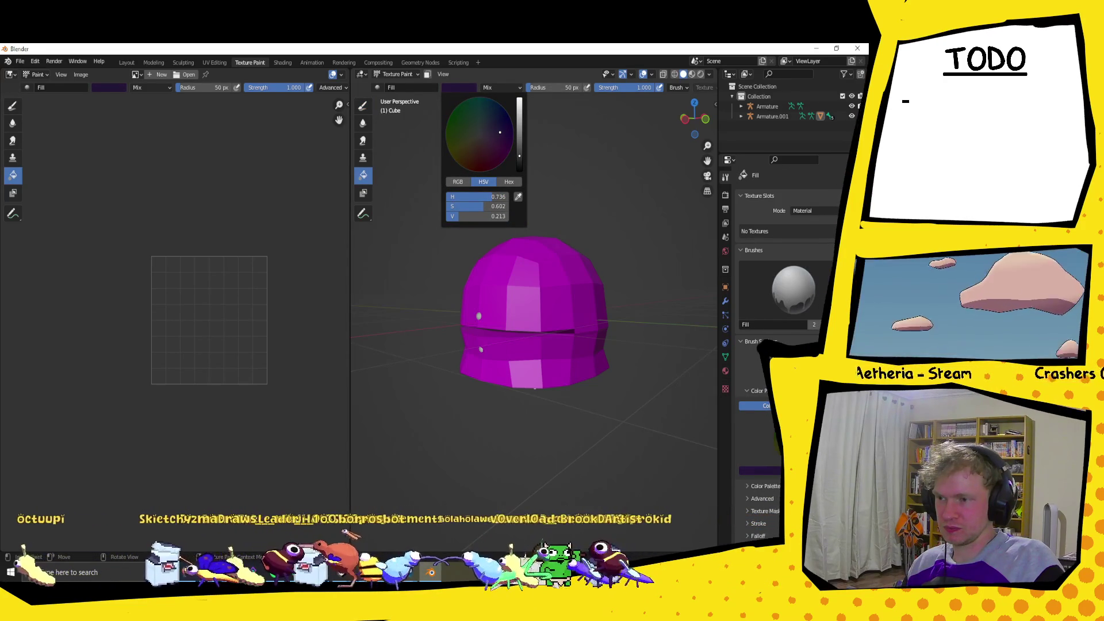
left_click(495, 133)
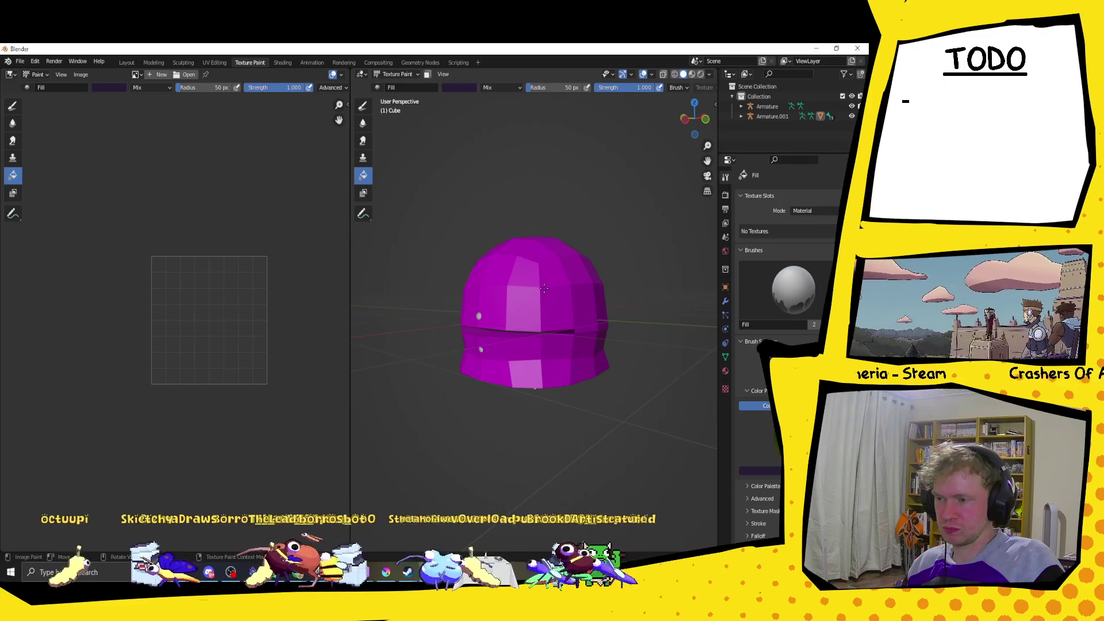
Add a Base Color texture slot to paint on and widen the 3D viewport.
left_click(828, 231)
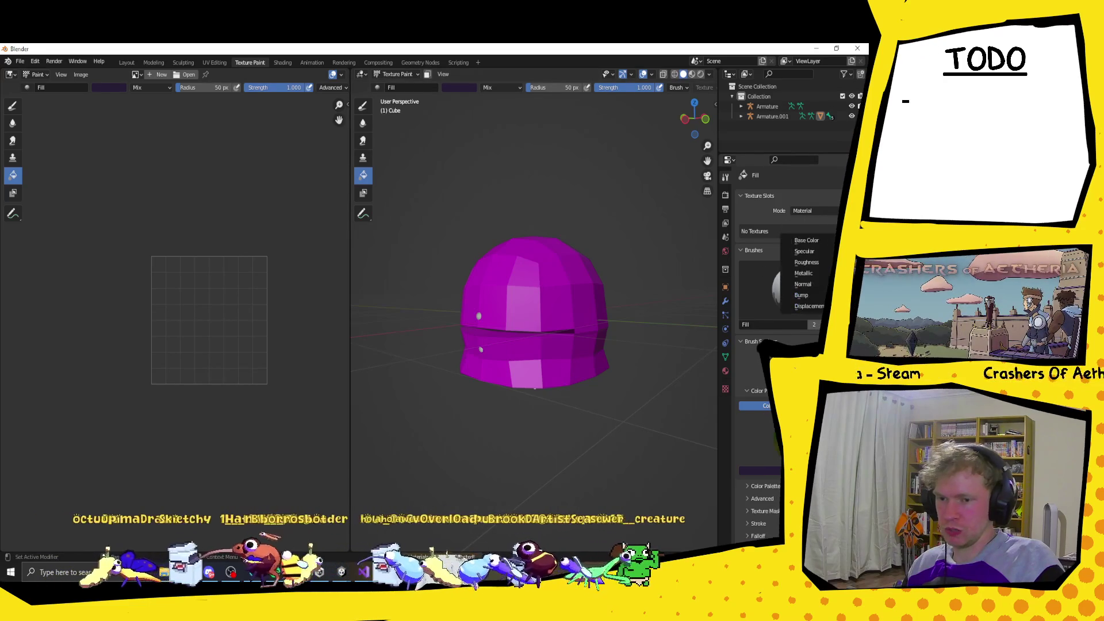
left_click(800, 240)
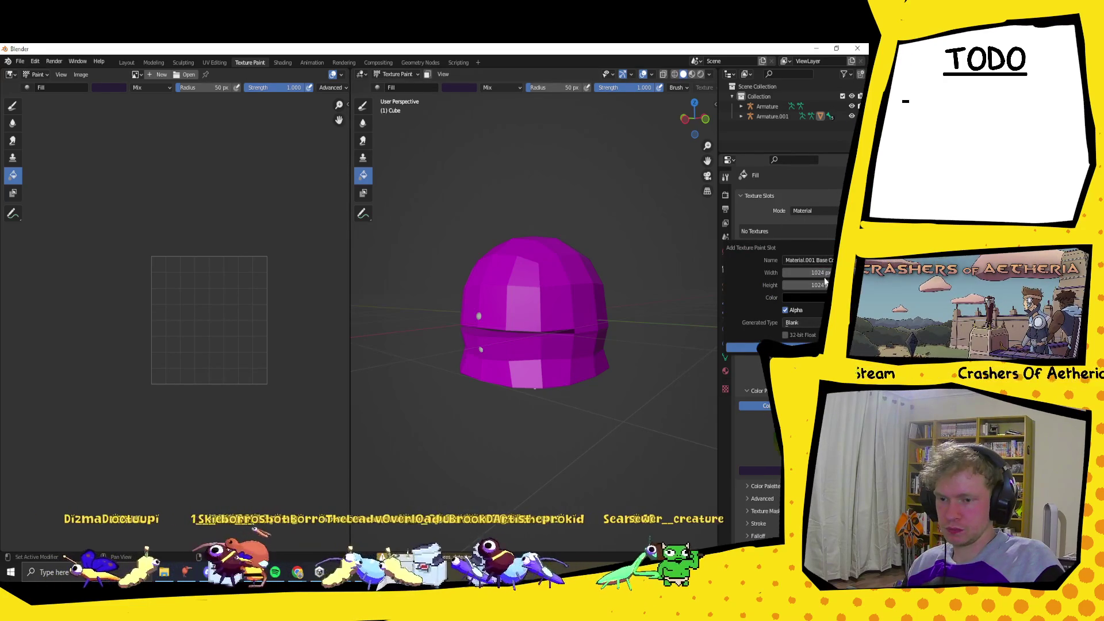
left_click(805, 347)
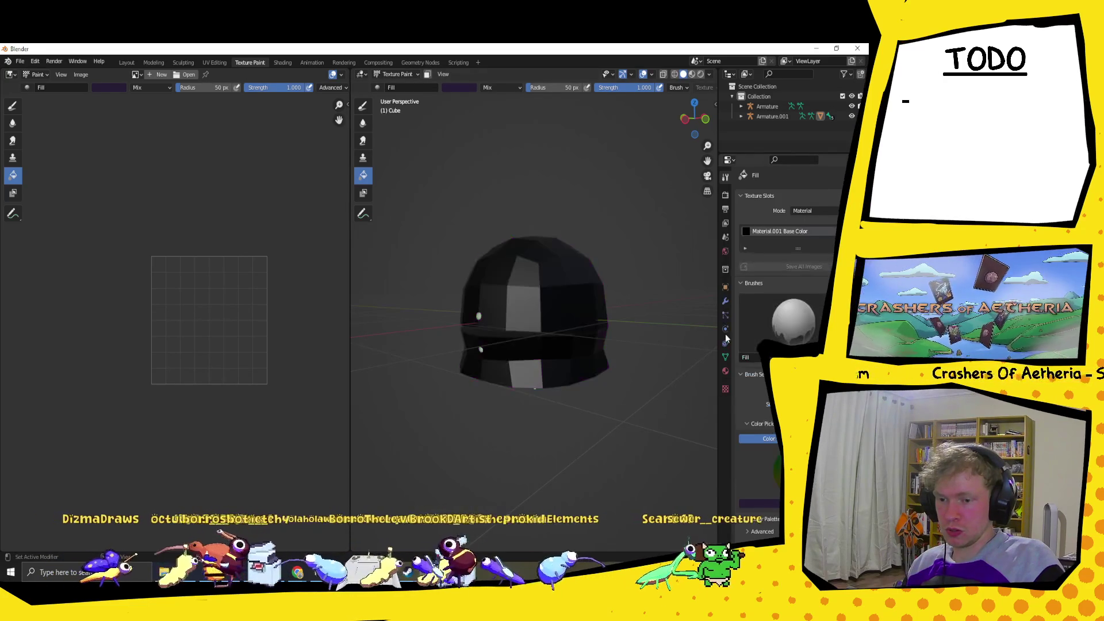
middle_click_drag(502, 303, 551, 132)
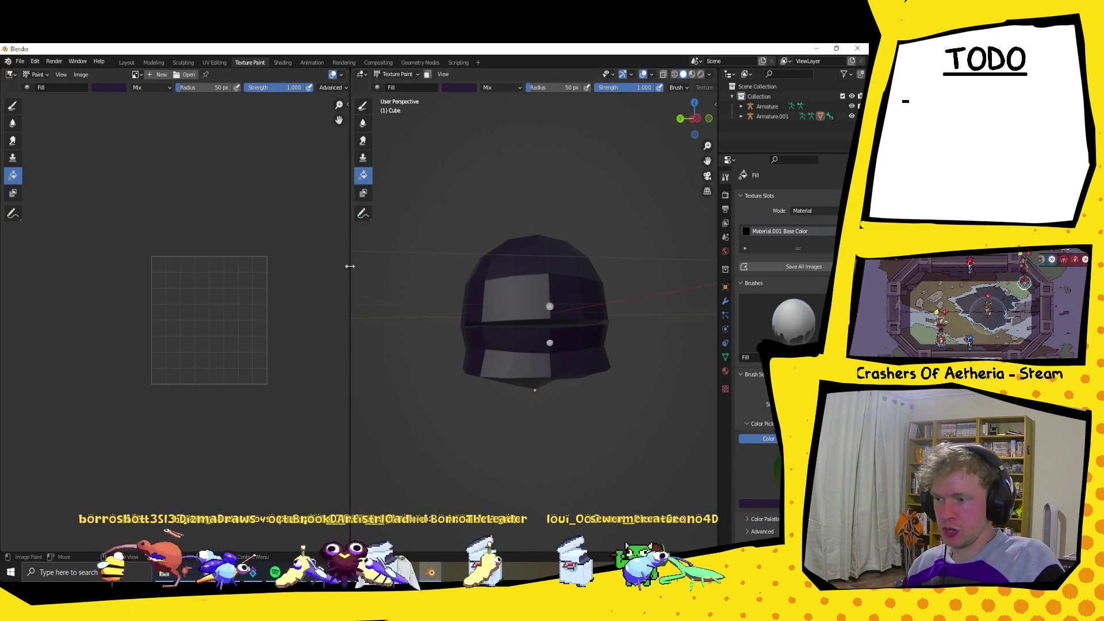
left_click_drag(353, 265, 212, 265)
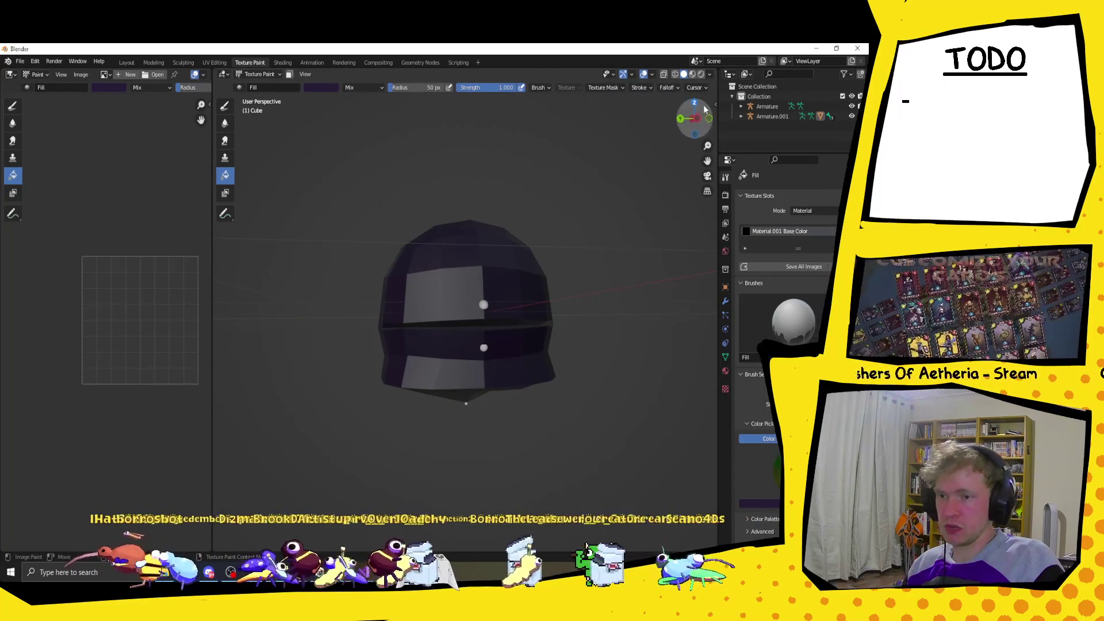
left_click_drag(213, 273, 137, 274)
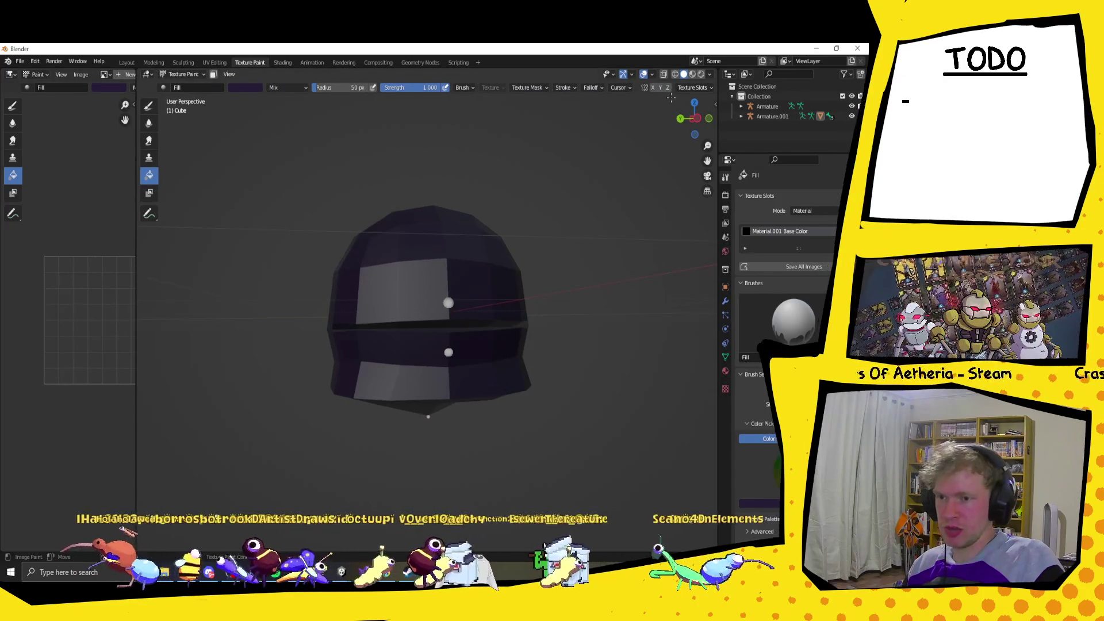
Select the Draw brush, test and undo a white stroke, and review Stroke and Falloff settings.
scroll(396, 123, "up", 1)
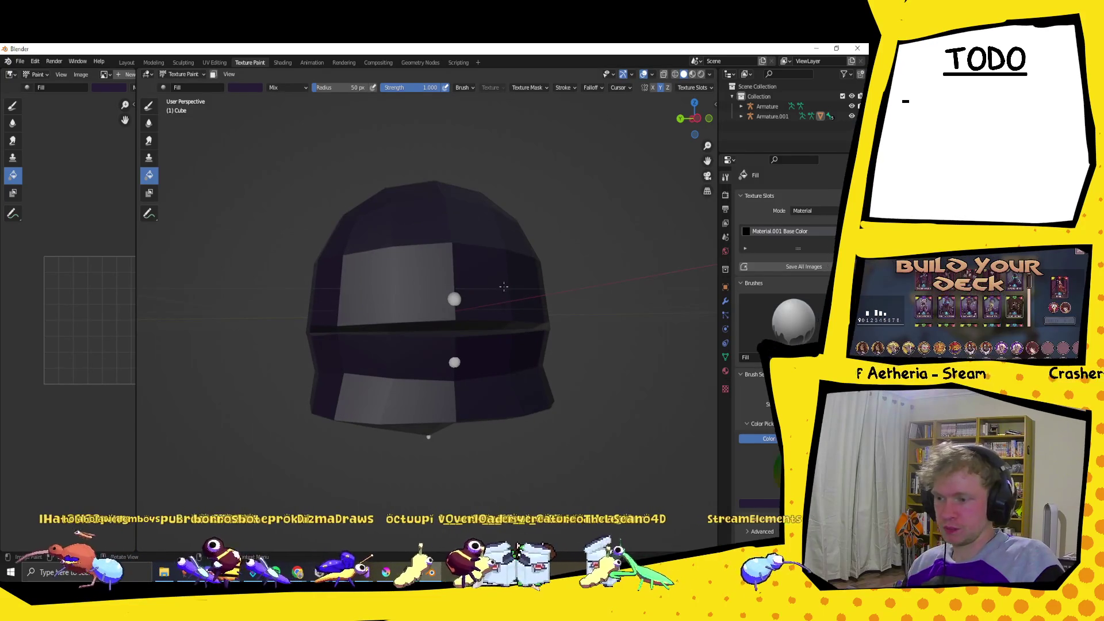
left_click(148, 106)
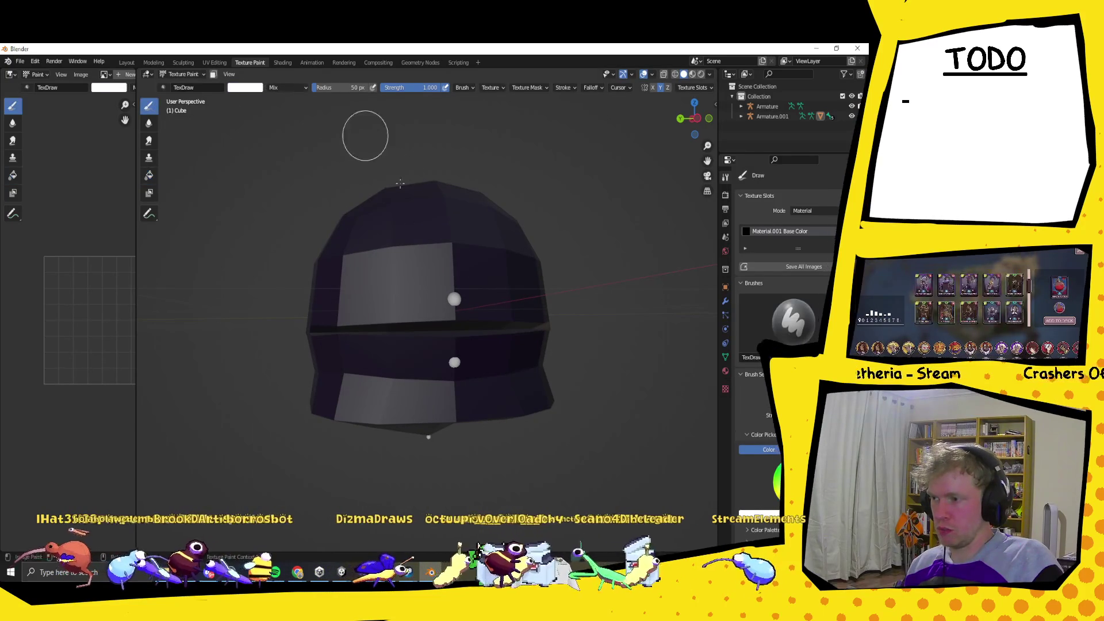
left_click_drag(388, 293, 415, 273)
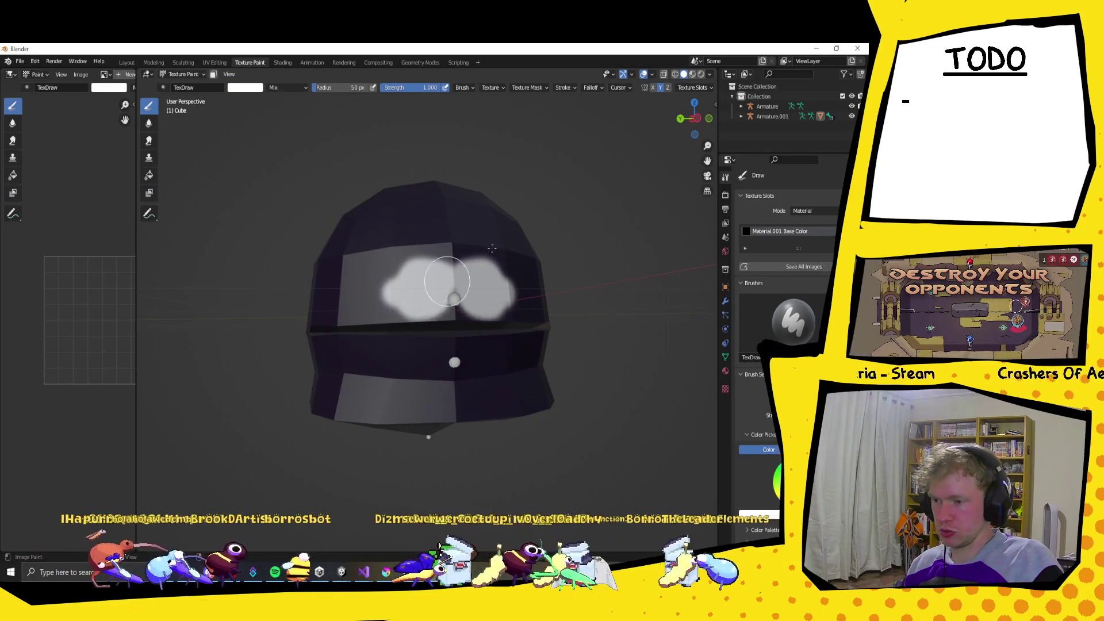
key("ctrl+z")
left_click(565, 88)
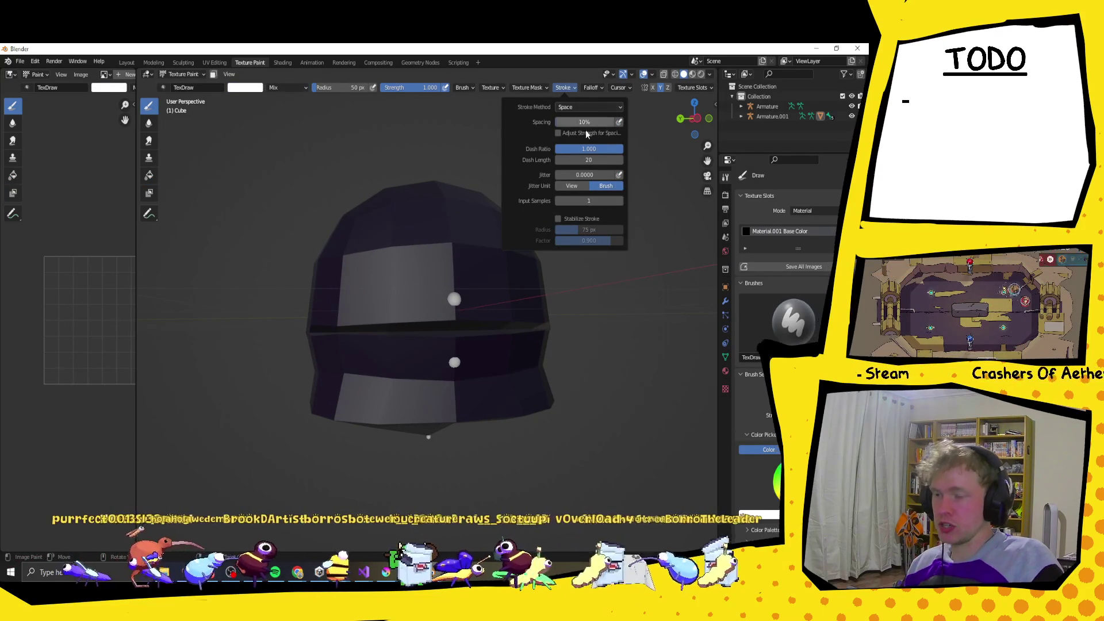
left_click(592, 88)
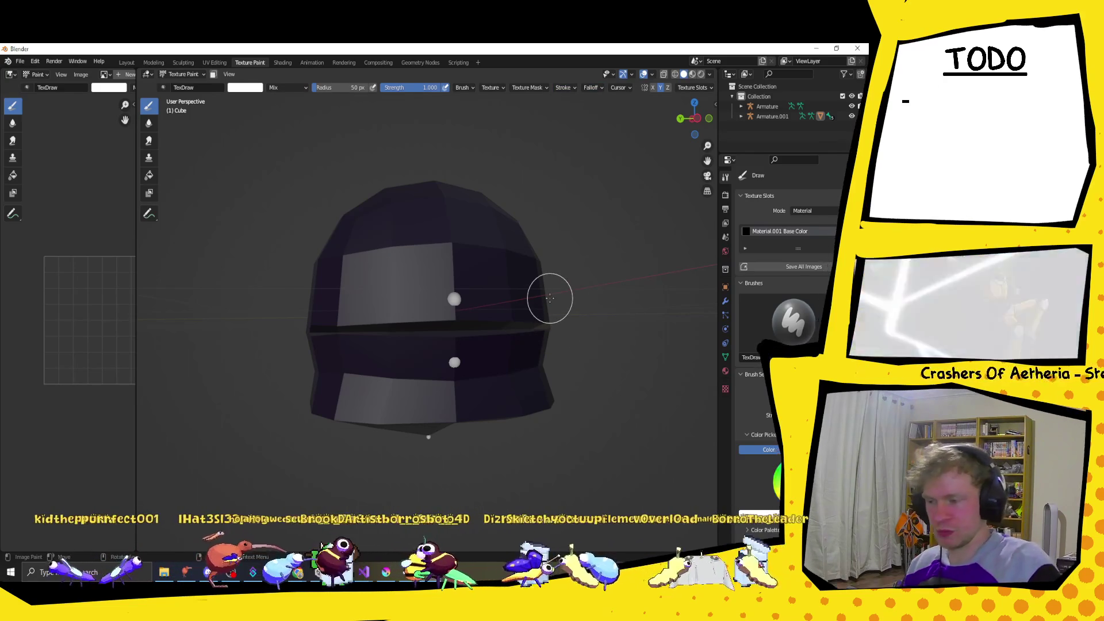
Set the brush radius to 15 px and paint the white eye outline over the dome.
key("f")
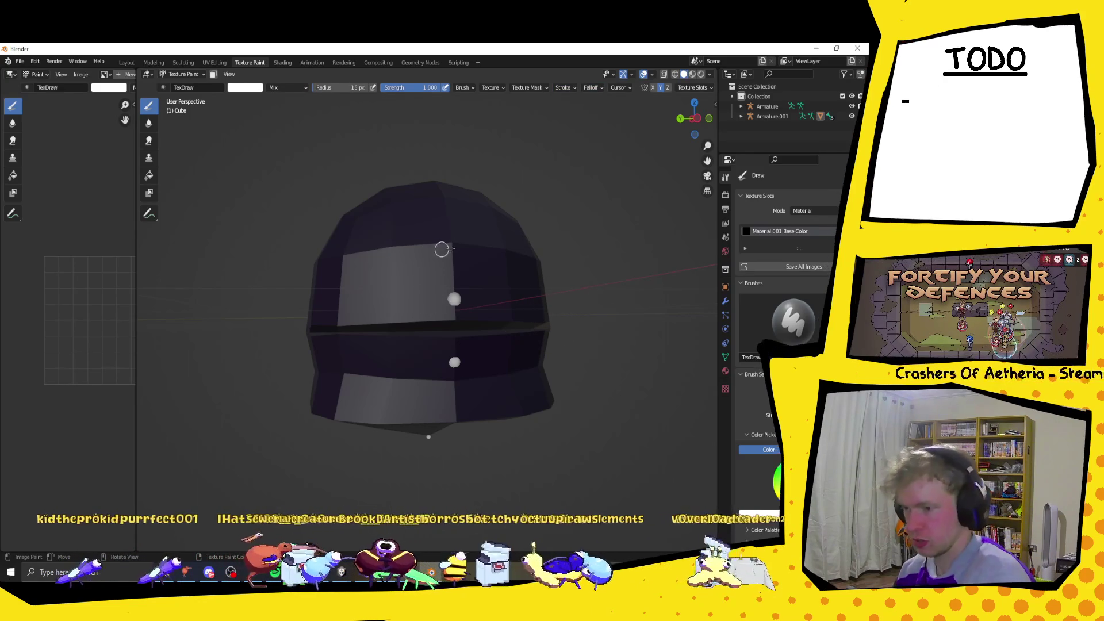
left_click_drag(381, 243, 416, 222)
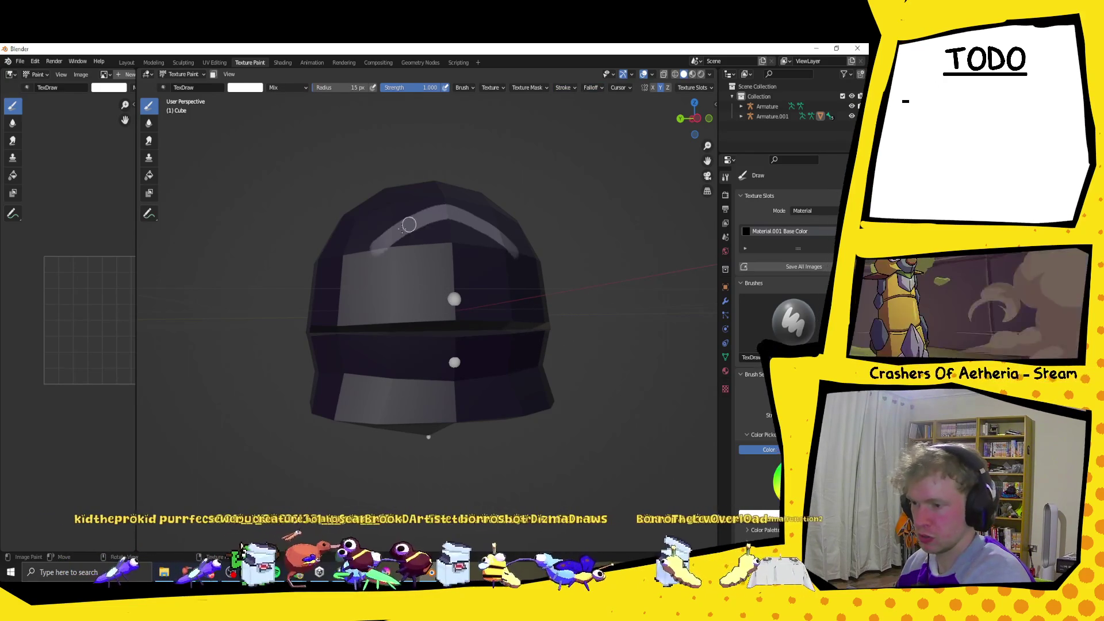
key("ctrl+z")
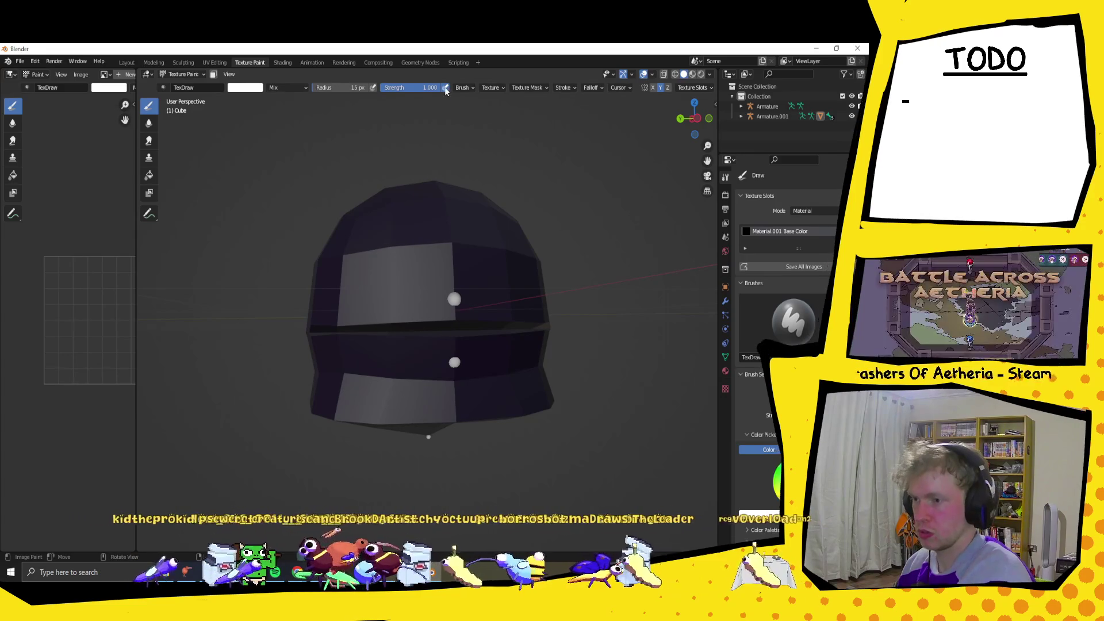
key("ctrl+shift+z")
key("ctrl+z")
key("ctrl+shift+z")
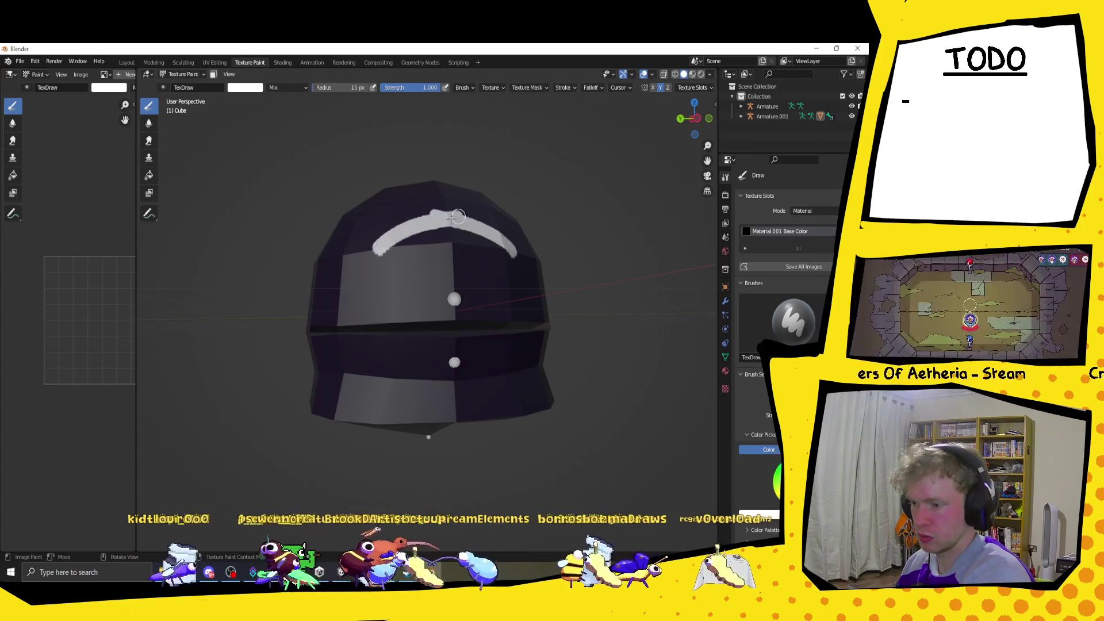
key("ctrl+z")
left_click_drag(409, 227, 440, 219)
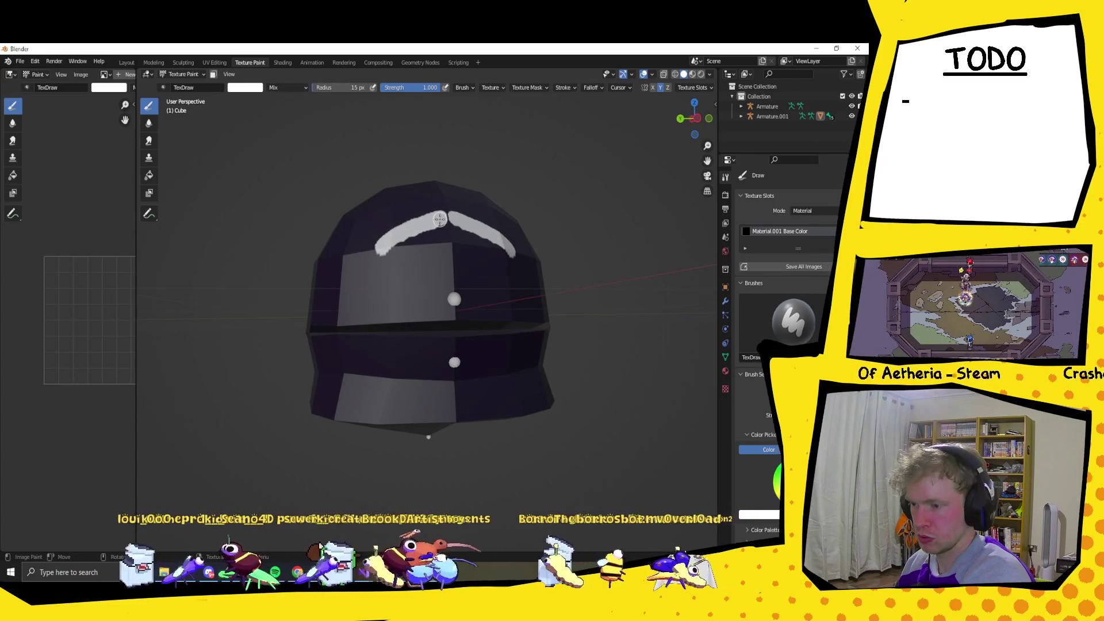
left_click_drag(379, 247, 509, 253)
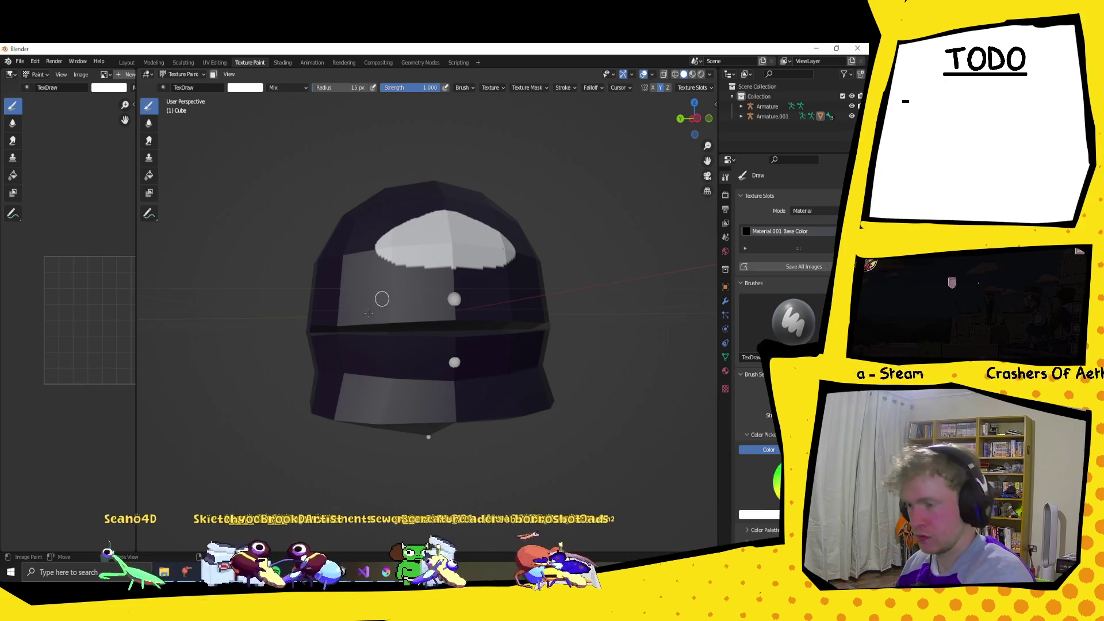
Paint white tooth bands on the mouth and fill the gap between the rows.
mouse_move(341, 320)
left_mouse_down()
mouse_move(375, 301)
mouse_move(421, 311)
mouse_move(468, 293)
mouse_move(358, 319)
left_mouse_up()
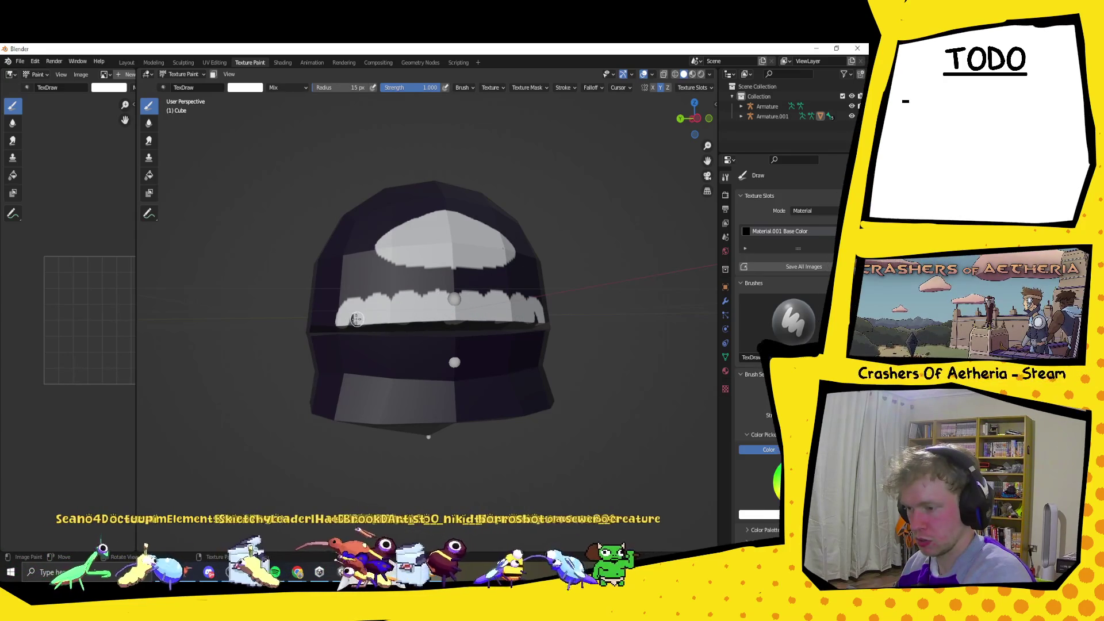
left_click_drag(345, 344, 453, 348)
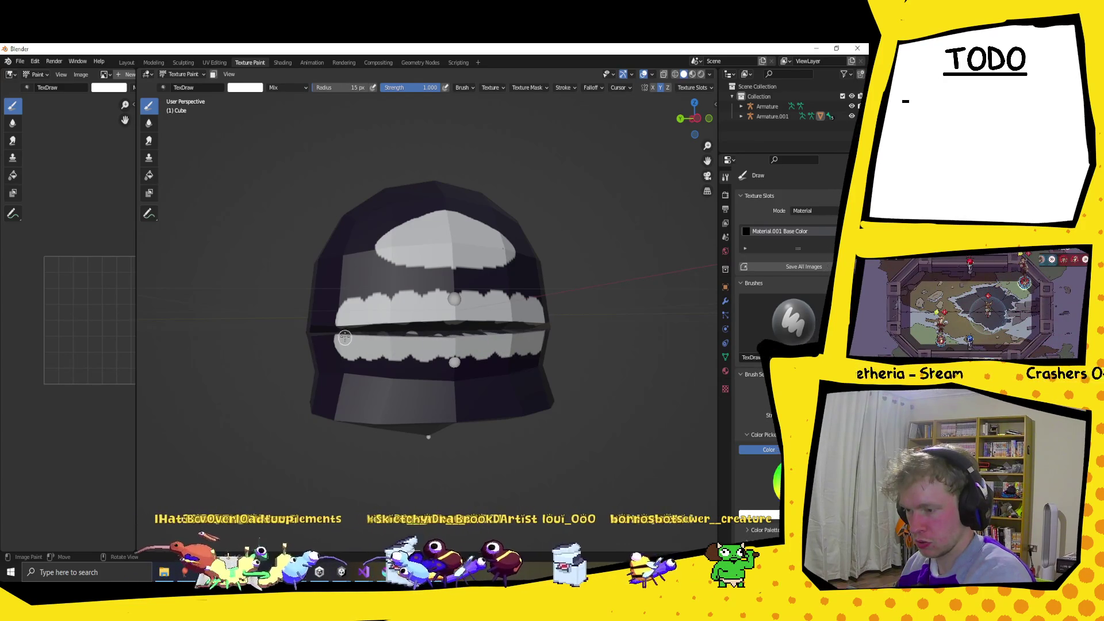
left_click_drag(344, 333, 515, 332)
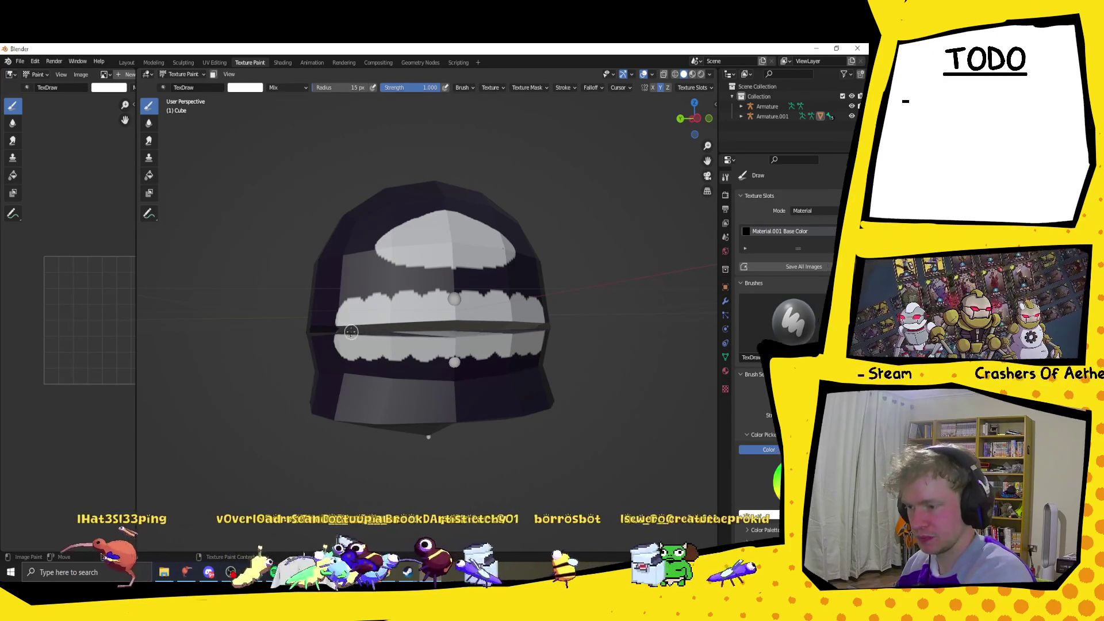
middle_click_drag(518, 356, 419, 352)
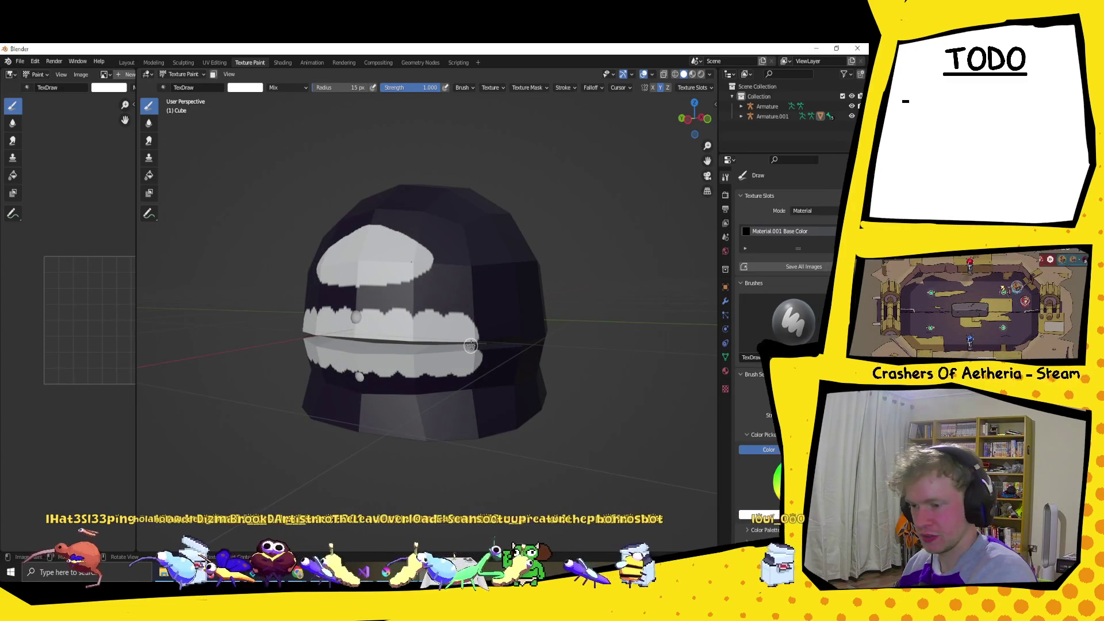
mouse_move(468, 347)
middle_mouse_down()
mouse_move(575, 329)
mouse_move(495, 334)
middle_mouse_up()
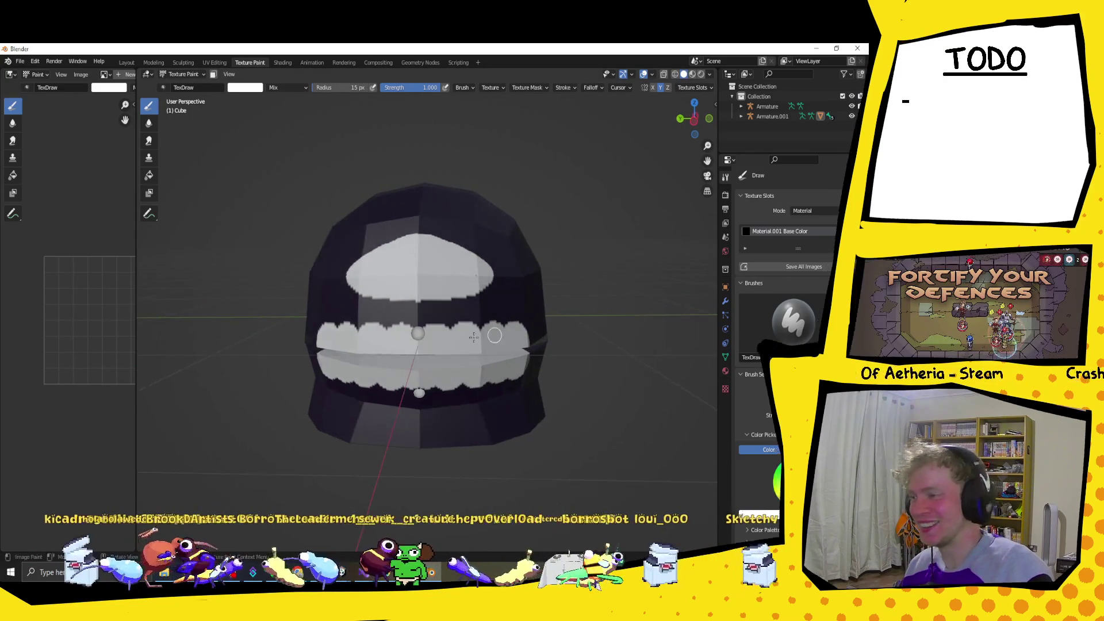
left_click(245, 88)
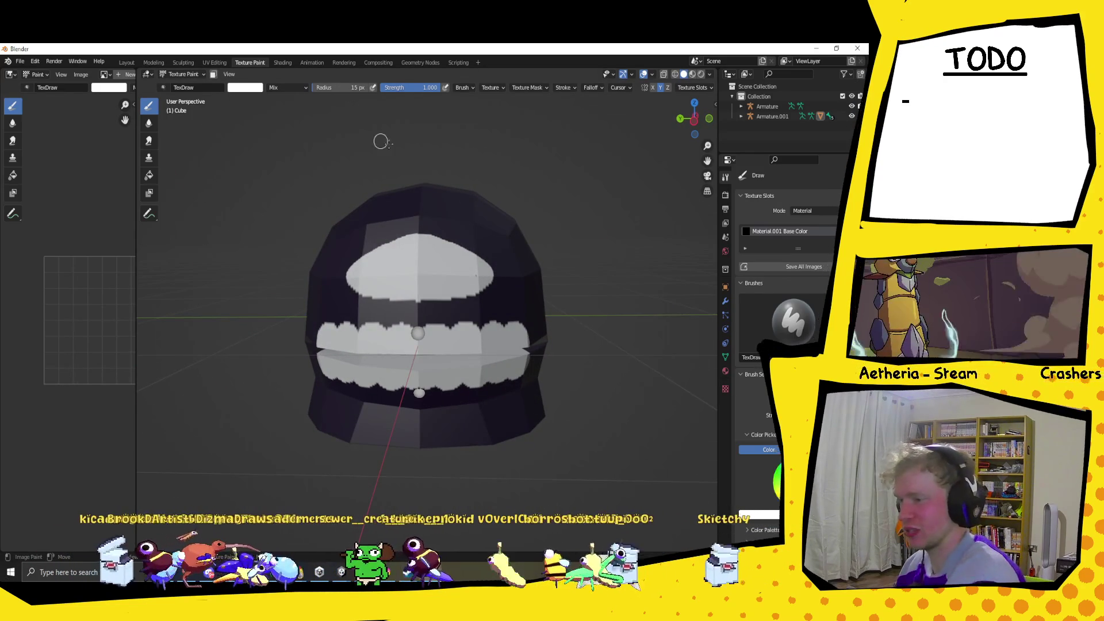
Set the brush colour to near black and the radius to 3 px.
left_click(262, 89)
left_click_drag(305, 147, 305, 166)
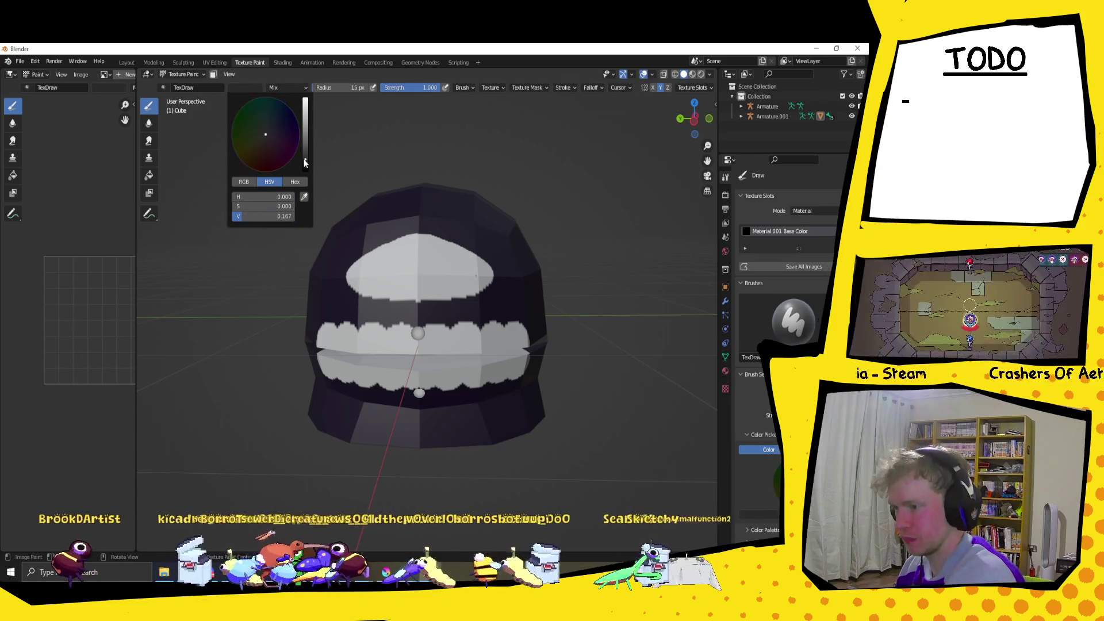
left_click(274, 143)
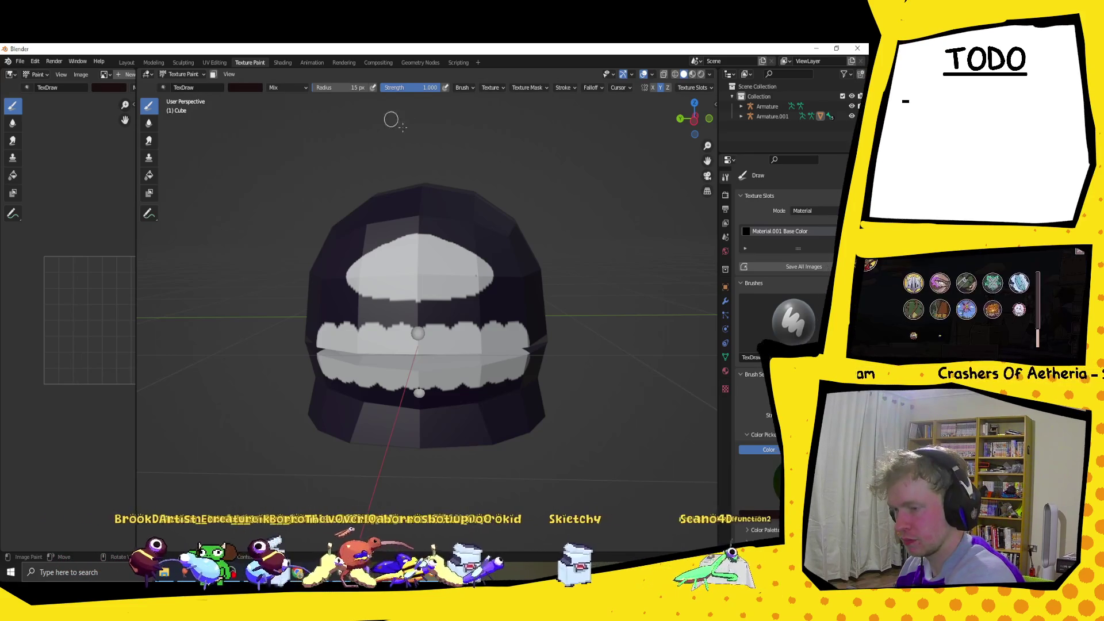
key("f")
left_click(479, 347)
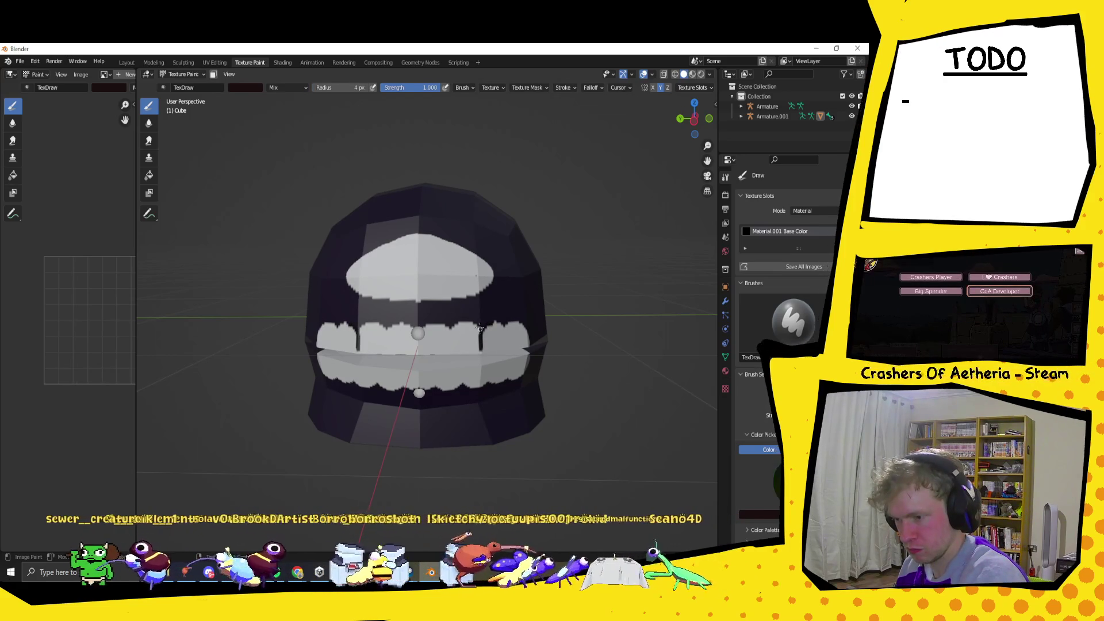
Paint thin dark lines separating the individual upper and lower teeth.
left_click_drag(451, 325, 450, 349)
mouse_move(388, 325)
left_mouse_down()
mouse_move(387, 349)
mouse_move(417, 352)
left_mouse_up()
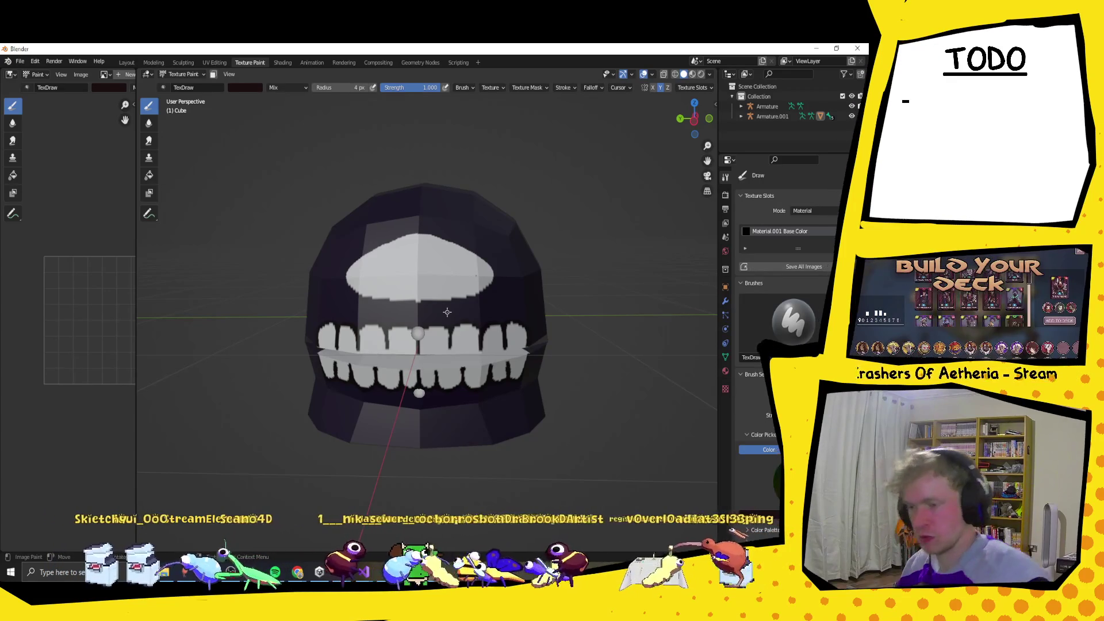
mouse_move(419, 372)
middle_mouse_down()
mouse_move(513, 421)
mouse_move(379, 363)
middle_mouse_up()
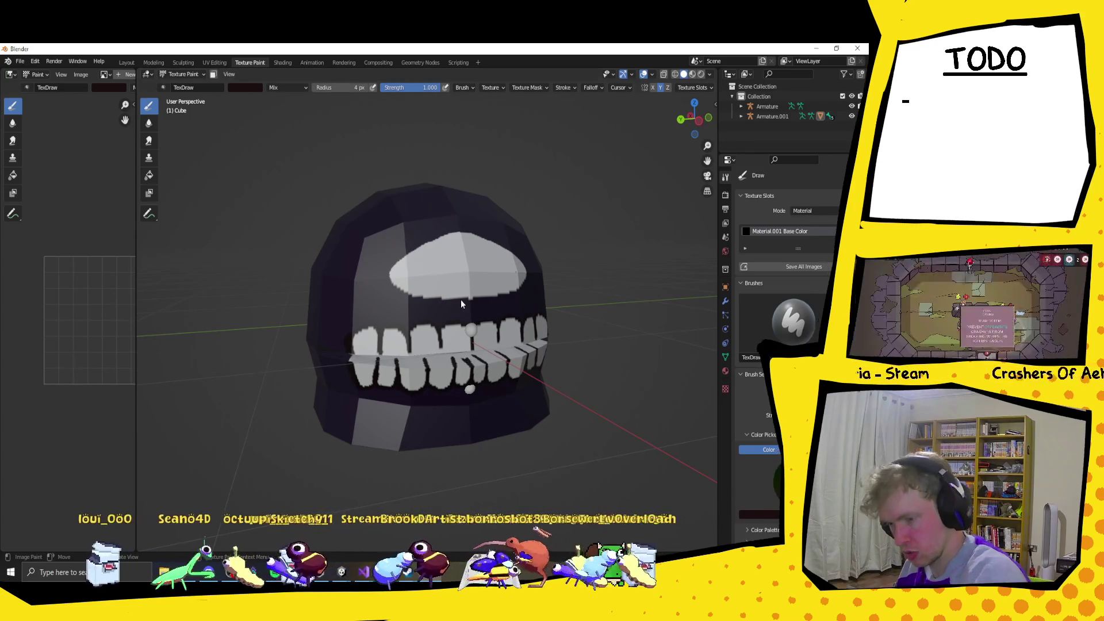
middle_click_drag(525, 317, 423, 270)
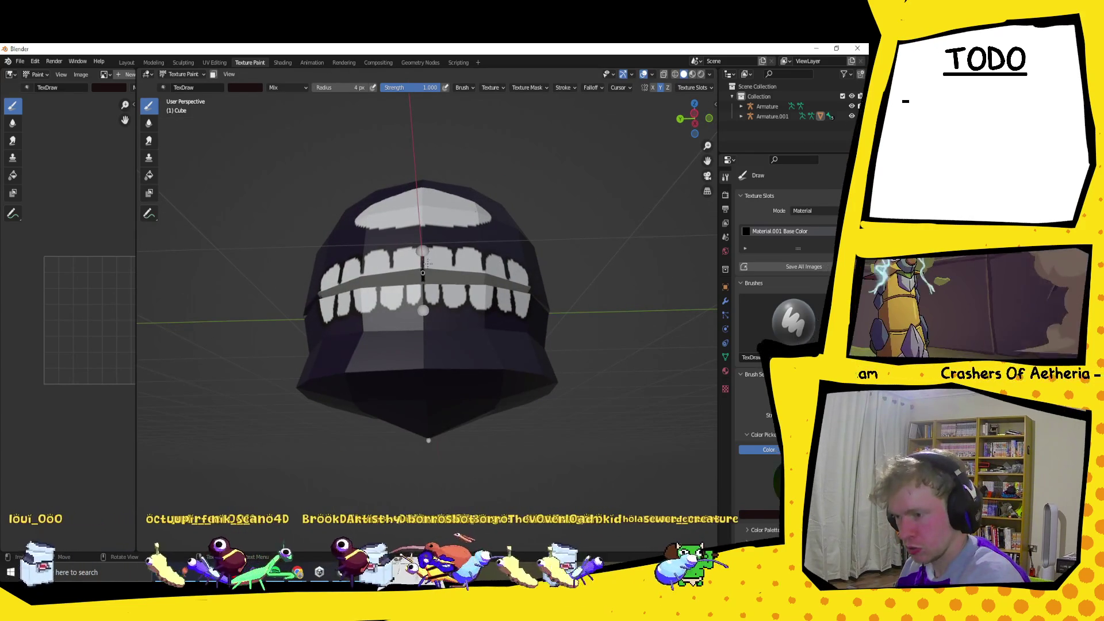
mouse_move(452, 270)
left_mouse_down()
mouse_move(454, 282)
mouse_move(487, 282)
left_mouse_up()
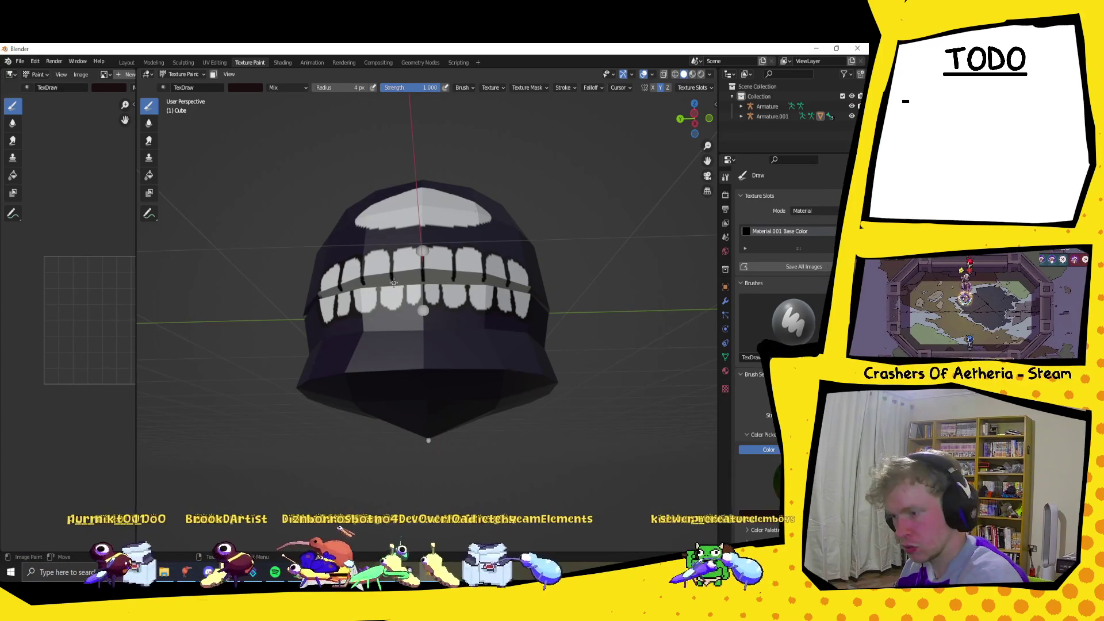
middle_click_drag(431, 194, 251, 534)
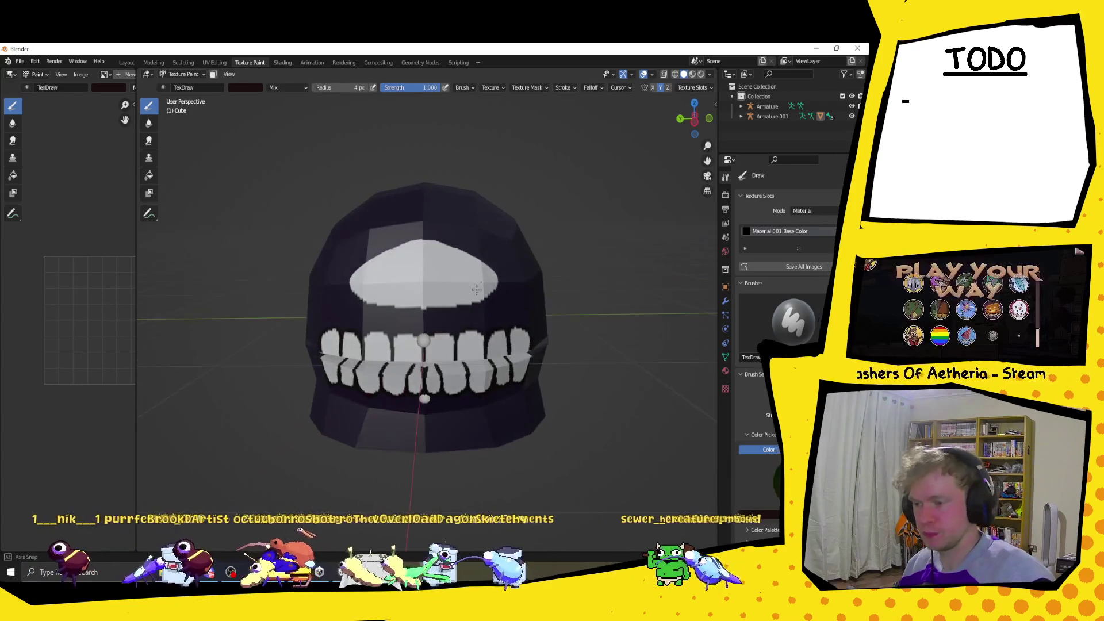
mouse_move(298, 572)
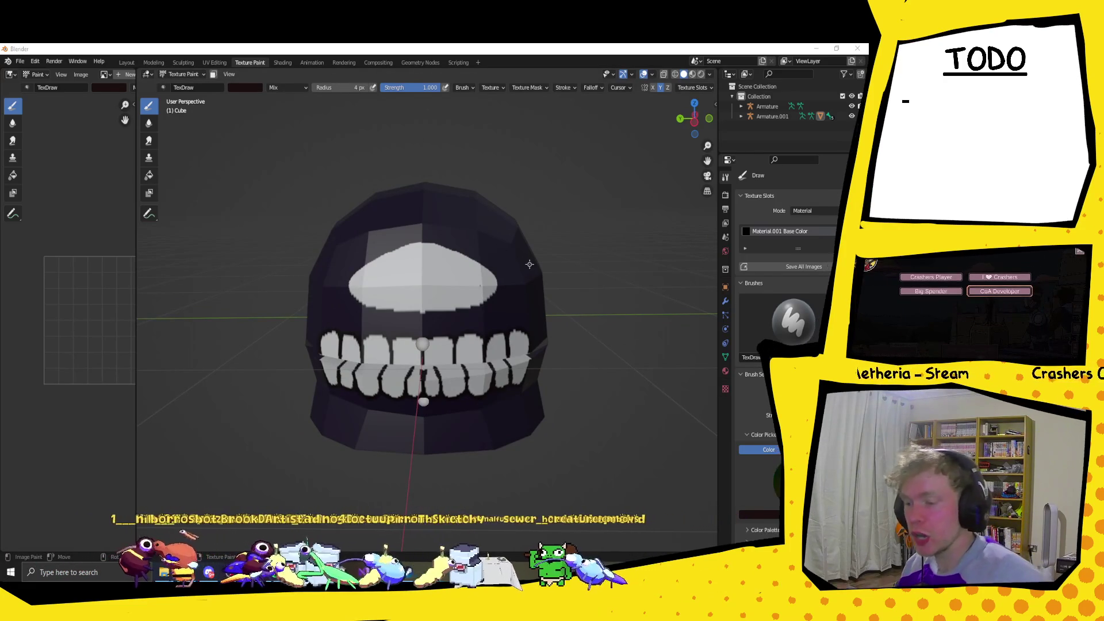
left_click(241, 87)
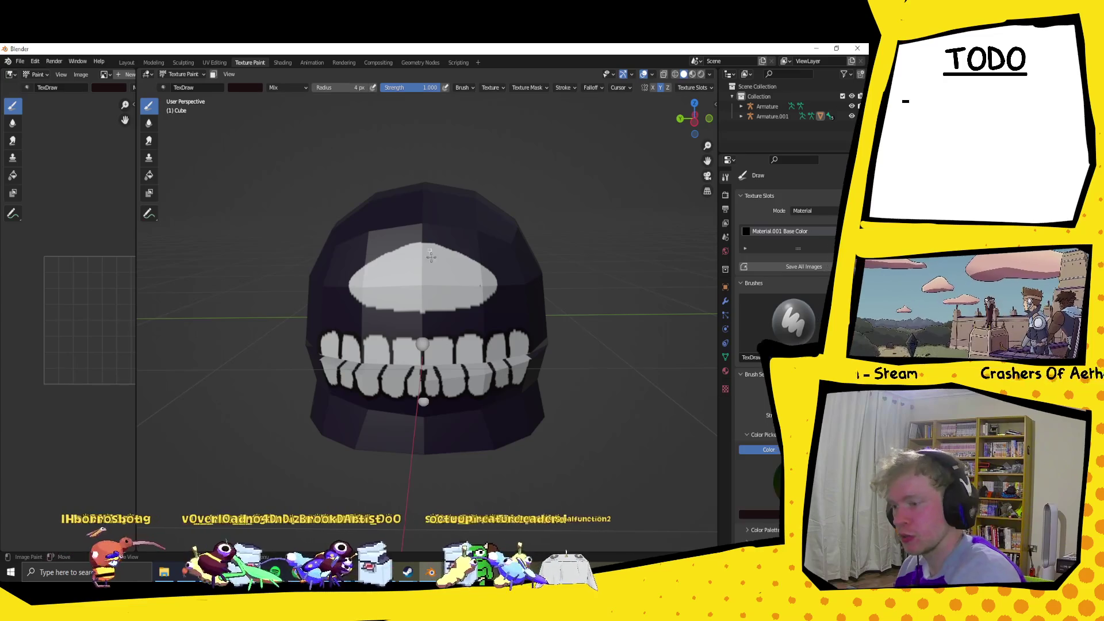
Set the brush colour to bright yellow for the iris.
left_click(245, 87)
left_click(244, 87)
left_click_drag(308, 128, 307, 111)
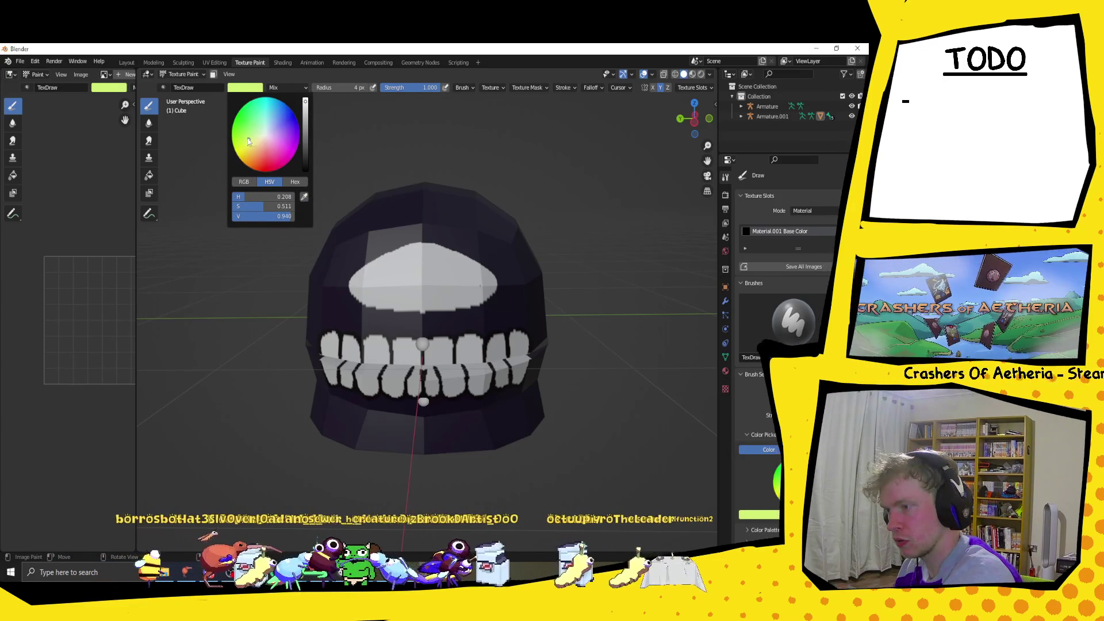
left_click_drag(245, 150, 248, 156)
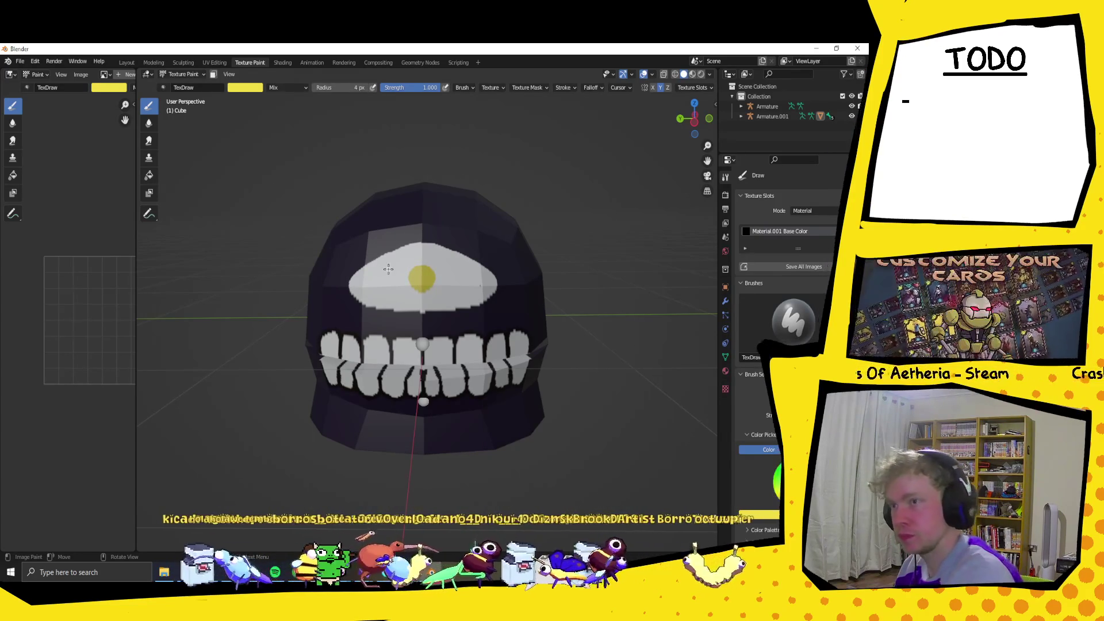
Switch the brush colour to black for the pupil and check the head's side.
left_click(239, 89)
left_click(304, 159)
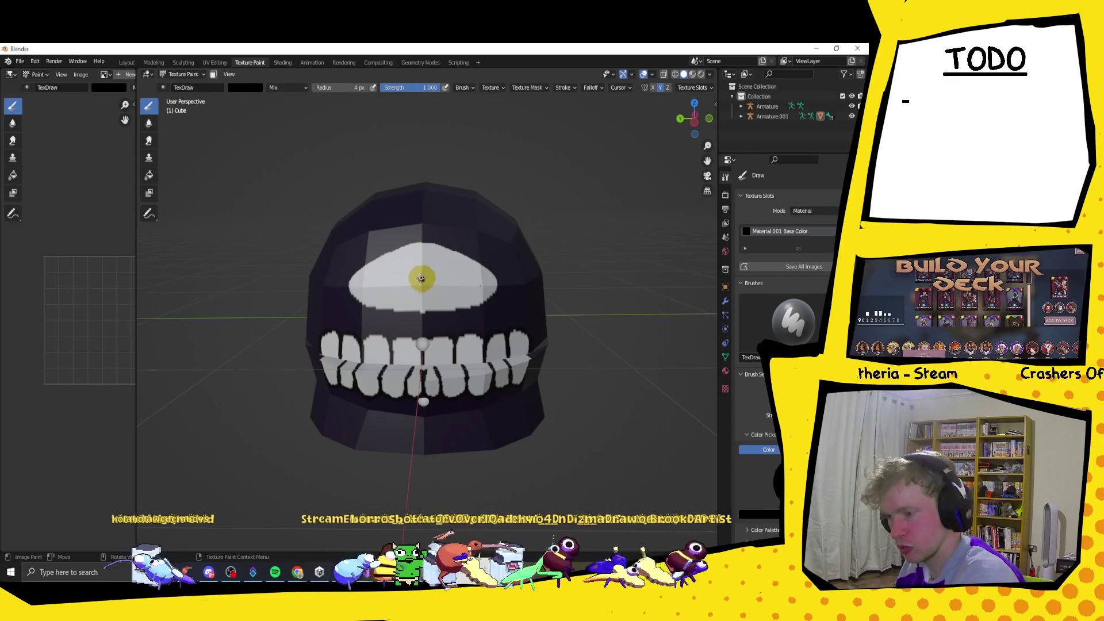
mouse_move(338, 161)
middle_mouse_down()
mouse_move(454, 271)
mouse_move(456, 293)
middle_mouse_up()
scroll(454, 272, "down", 4)
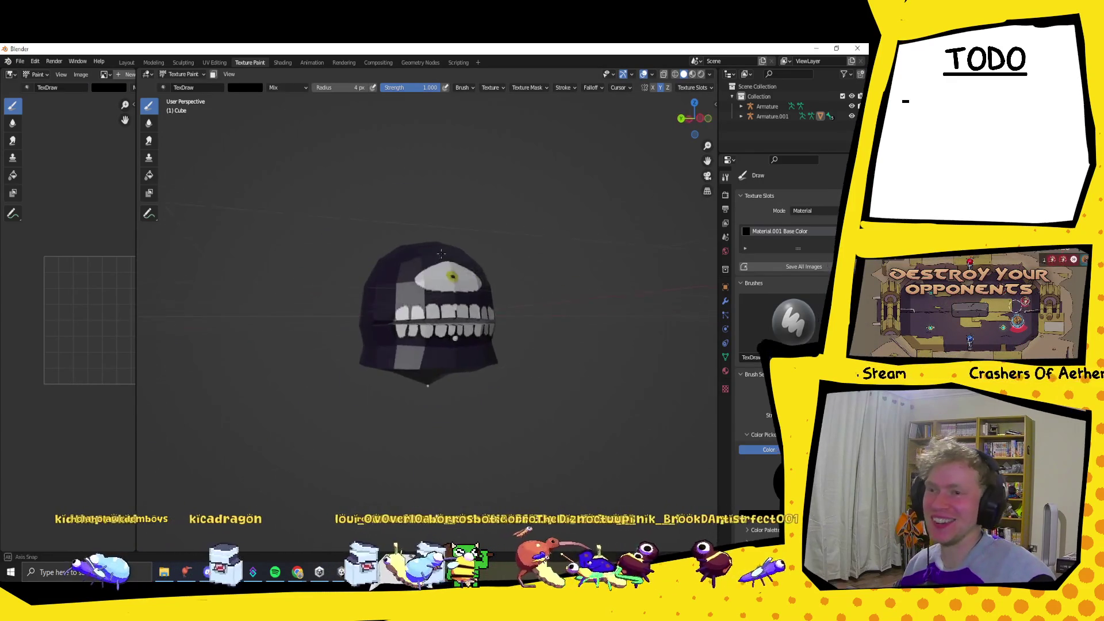
scroll(456, 294, "up", 4)
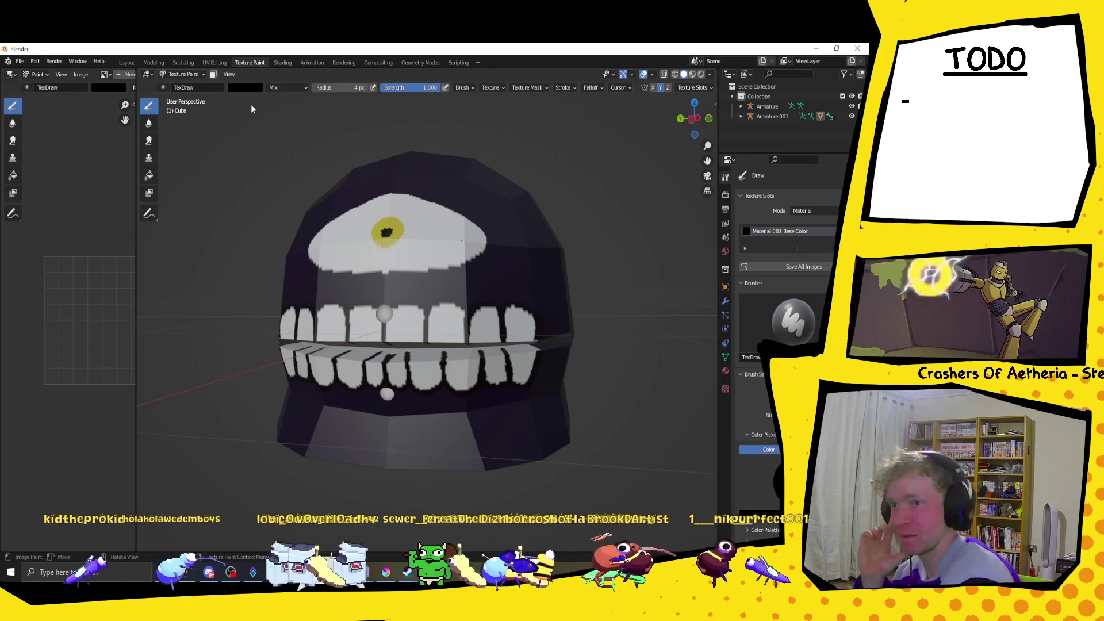
Set the brush colour to a dark red.
left_click(245, 88)
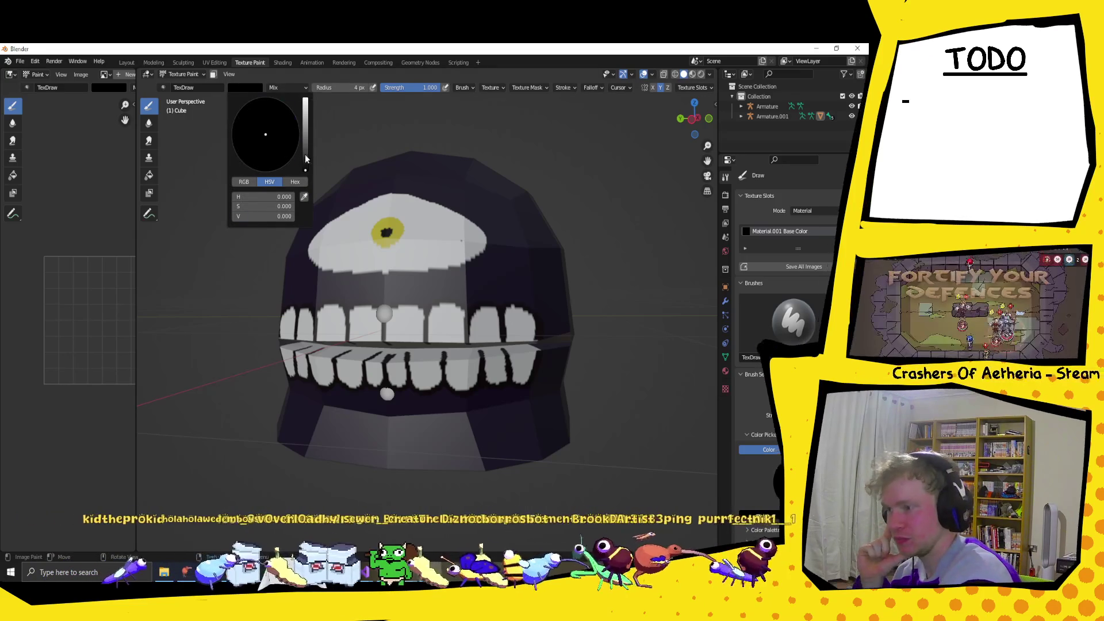
left_click_drag(305, 157, 305, 116)
left_click(265, 161)
left_click_drag(266, 161, 268, 159)
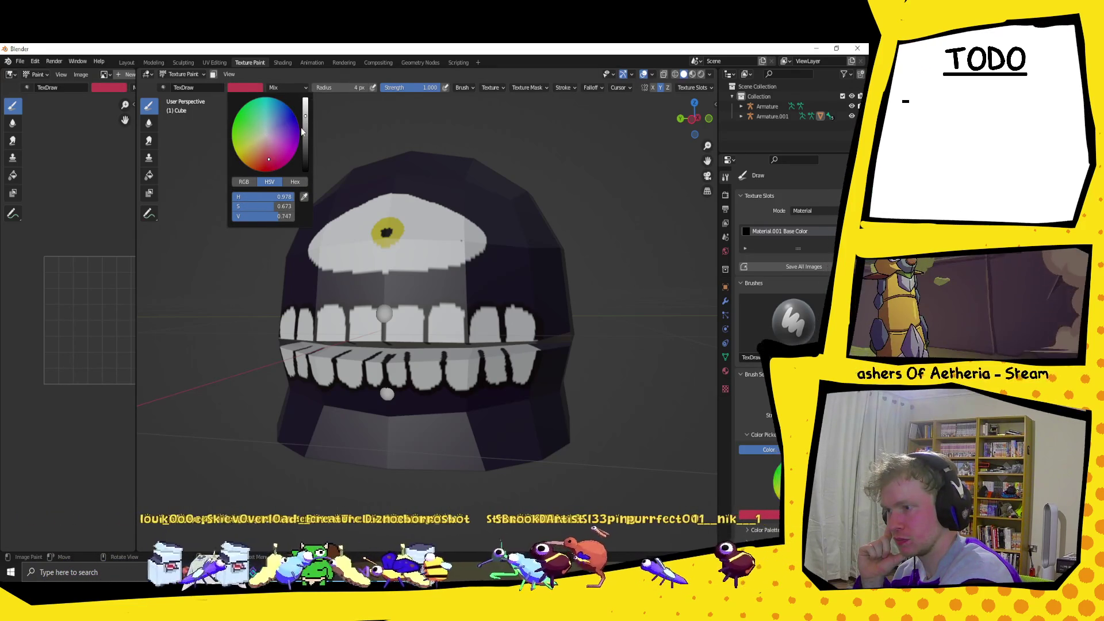
left_click_drag(305, 117, 304, 134)
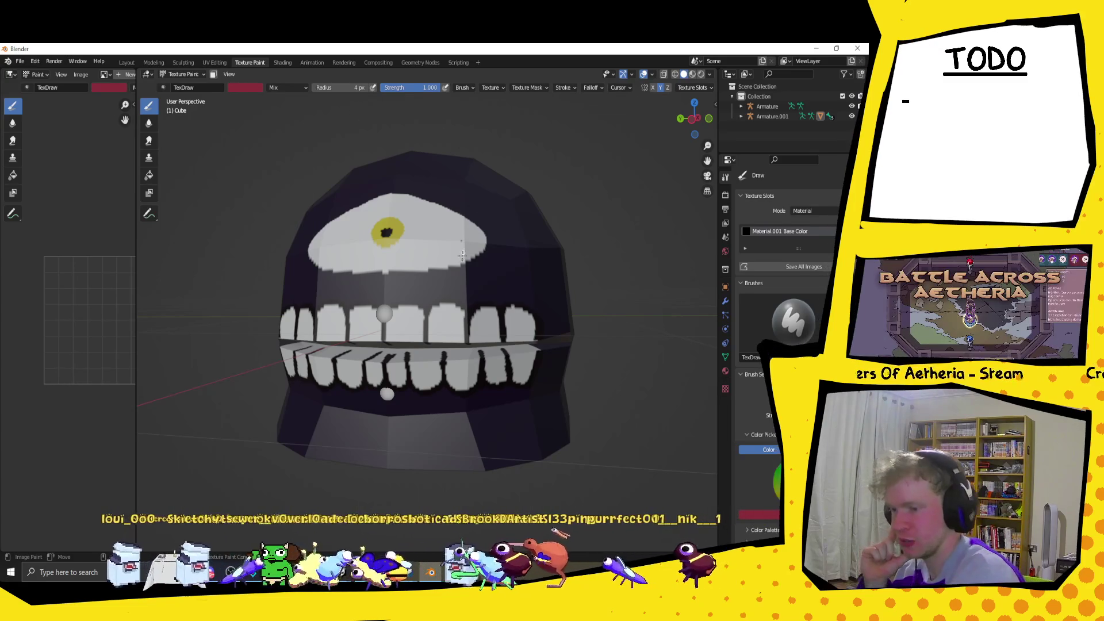
Paint red rims along the eye's top and bottom edges, the mouth corner and upper lip.
mouse_move(457, 266)
left_mouse_down()
mouse_move(433, 202)
mouse_move(380, 196)
left_mouse_up()
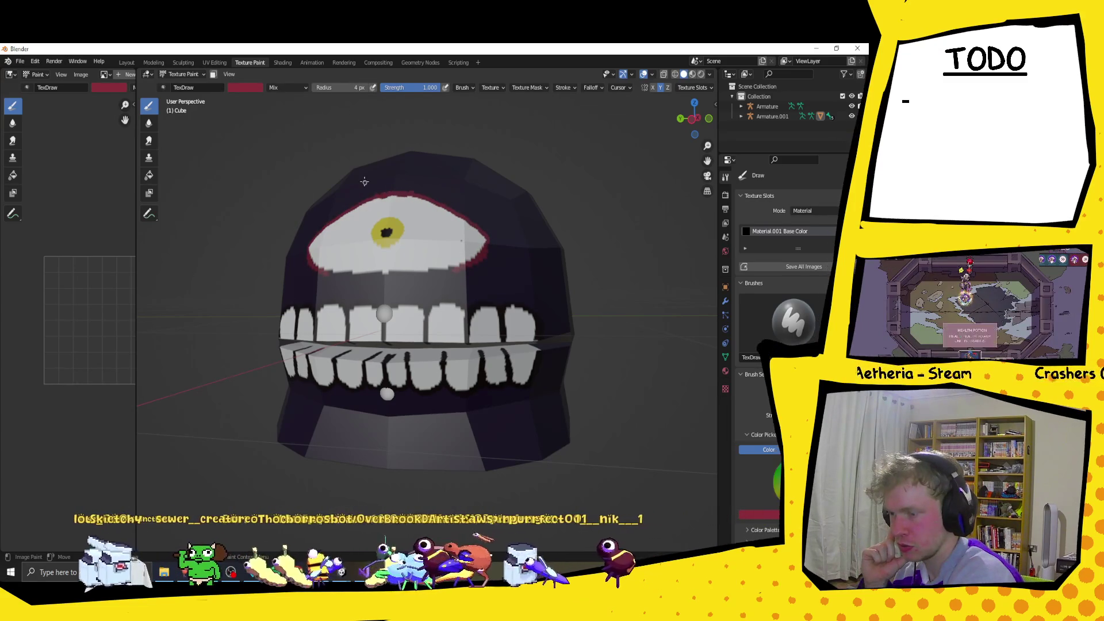
middle_click_drag(390, 170, 500, 248)
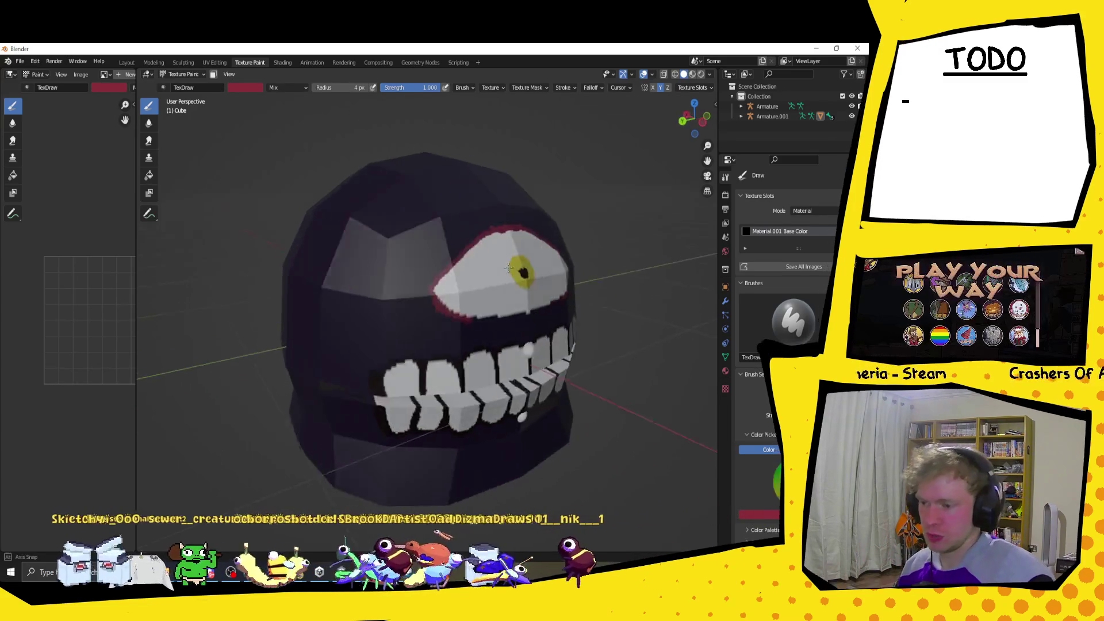
left_click_drag(406, 314, 513, 305)
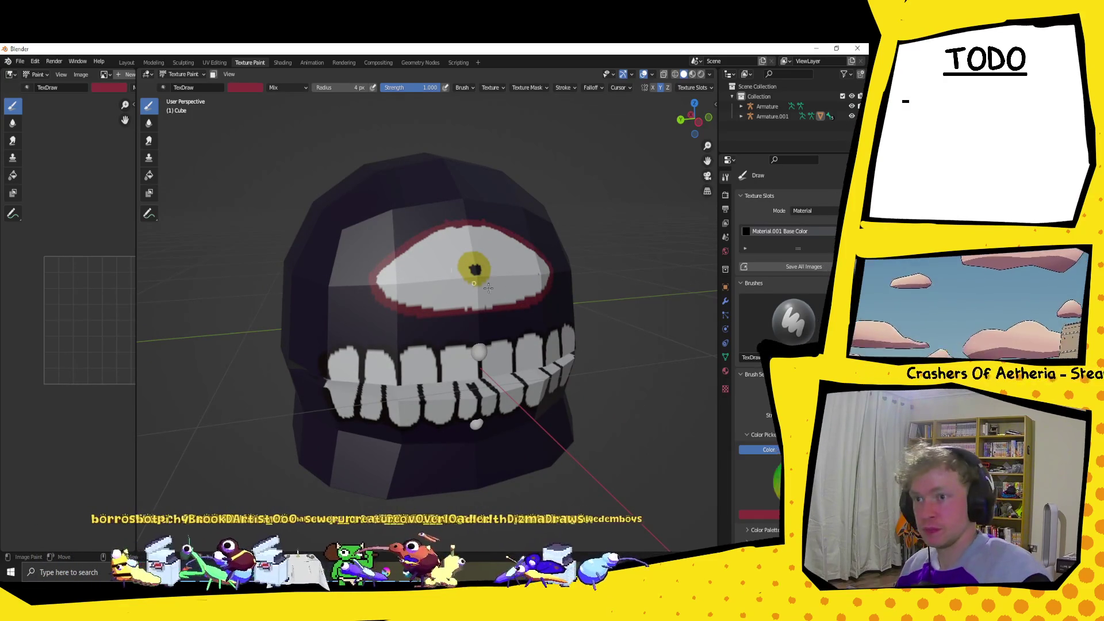
middle_click_drag(505, 189, 467, 234)
mouse_move(321, 312)
left_mouse_down()
mouse_move(295, 339)
mouse_move(315, 401)
left_mouse_up()
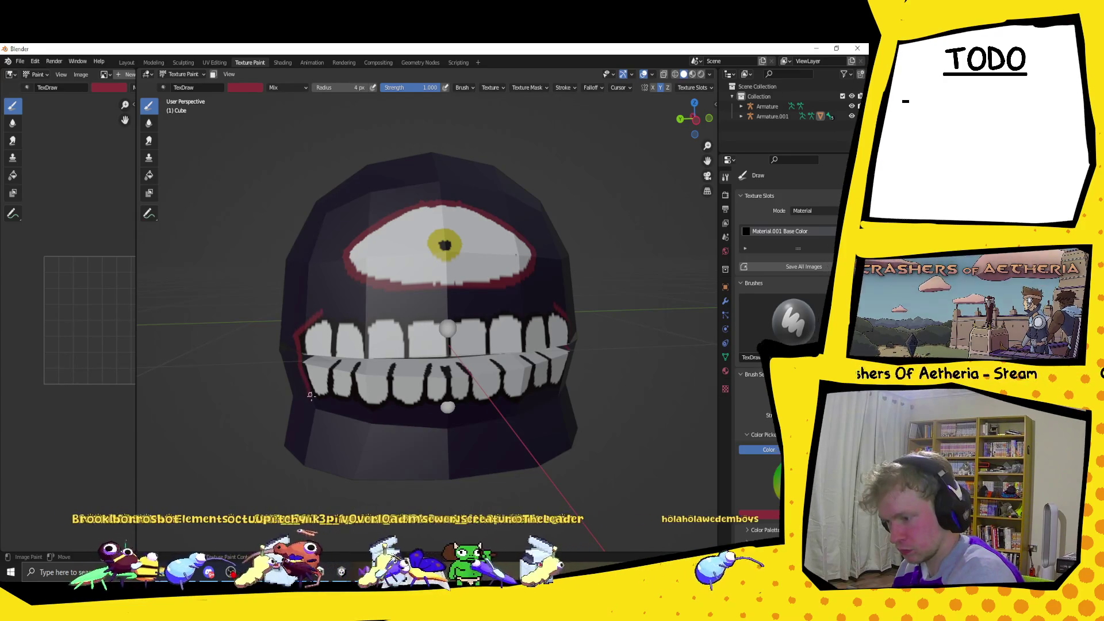
middle_click_drag(360, 291, 554, 243)
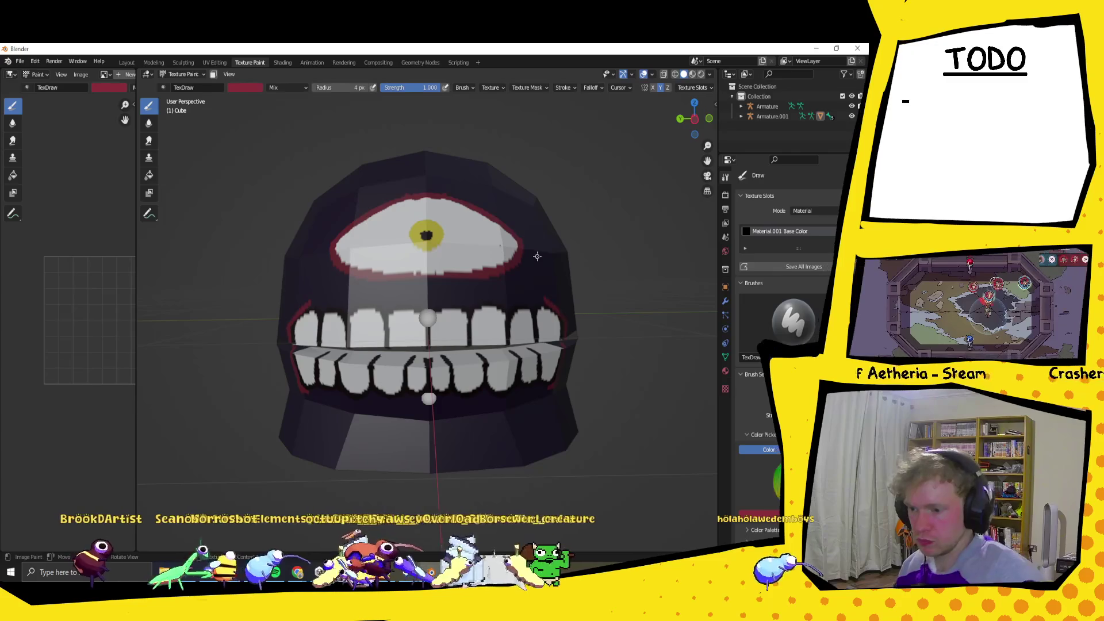
left_click_drag(439, 302, 536, 299)
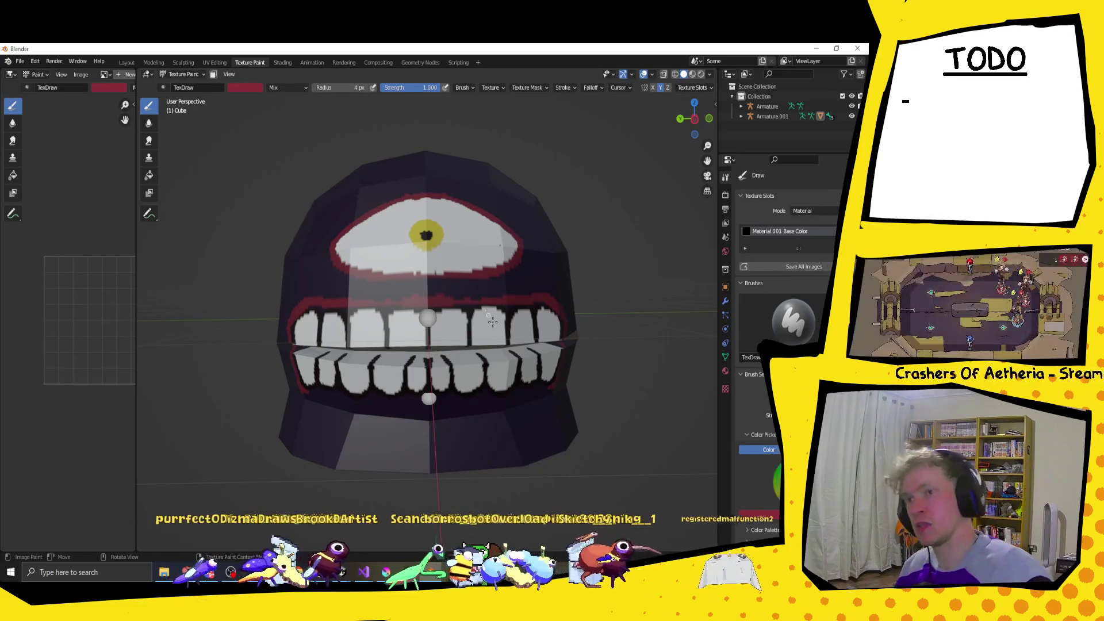
middle_click_drag(543, 438, 374, 263)
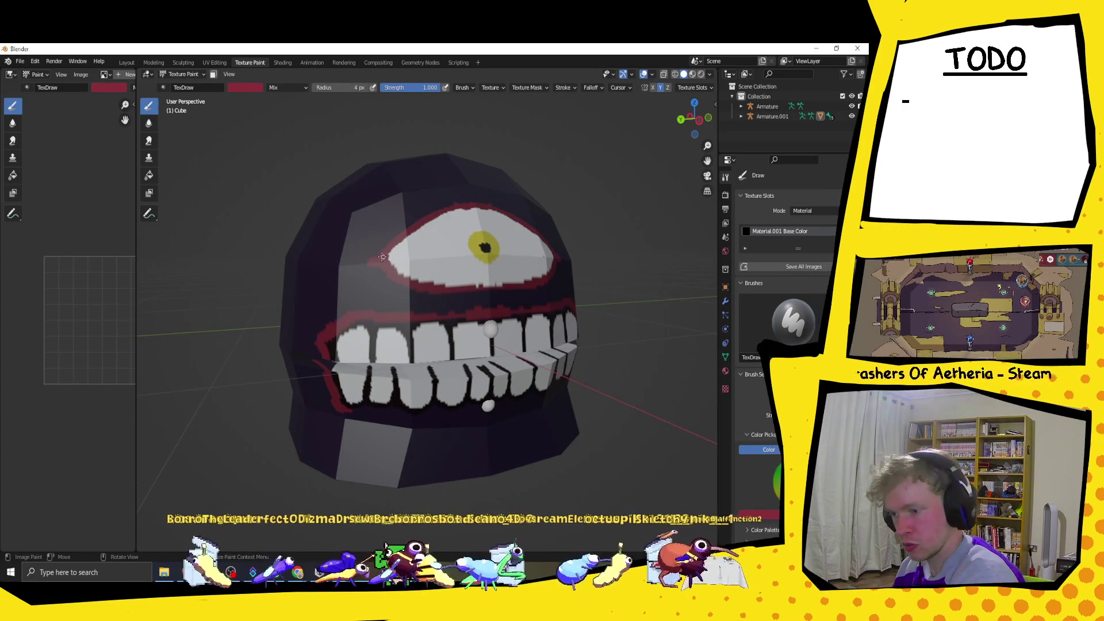
middle_click_drag(383, 257, 520, 271)
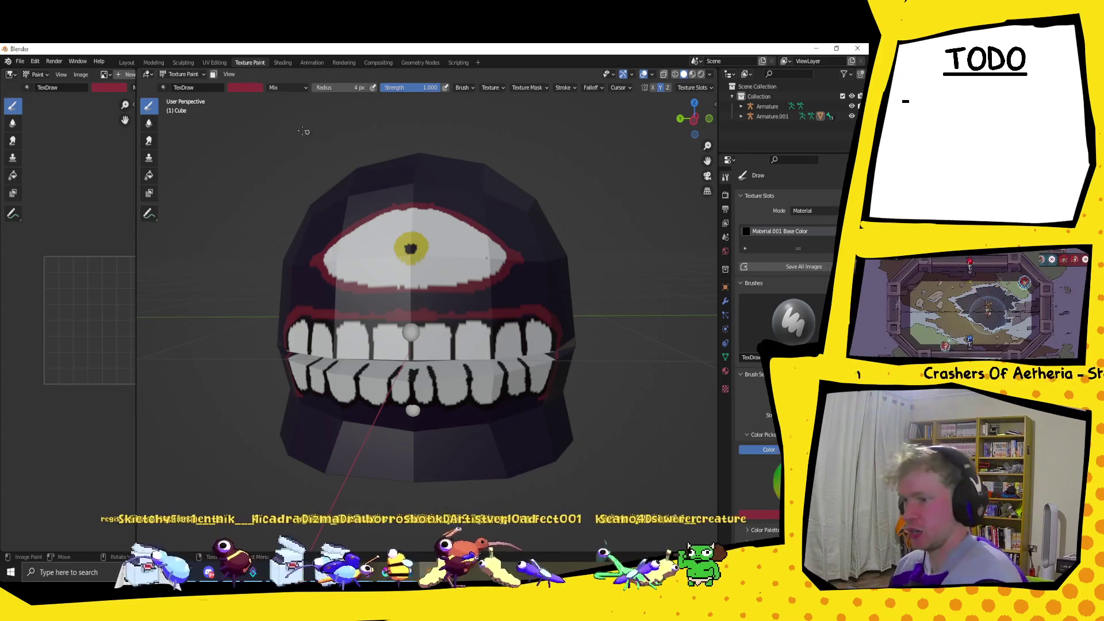
Switch the brush to bright yellow and paint a fuller iris around the pupil.
left_click(252, 89)
left_click(246, 150)
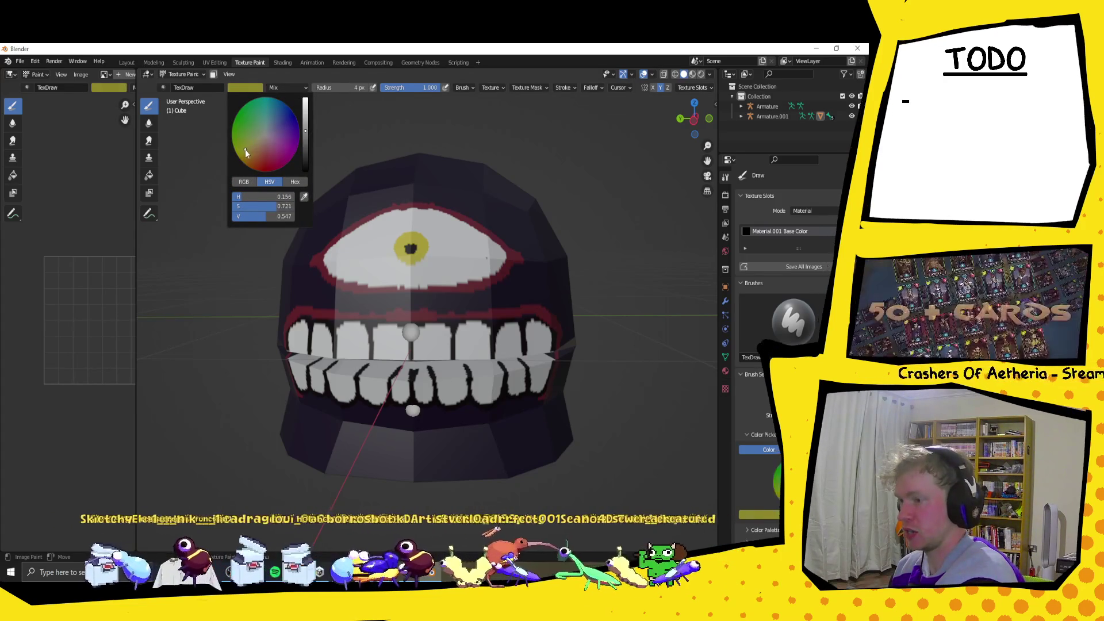
scroll(253, 145, "up", 5)
left_click(246, 157)
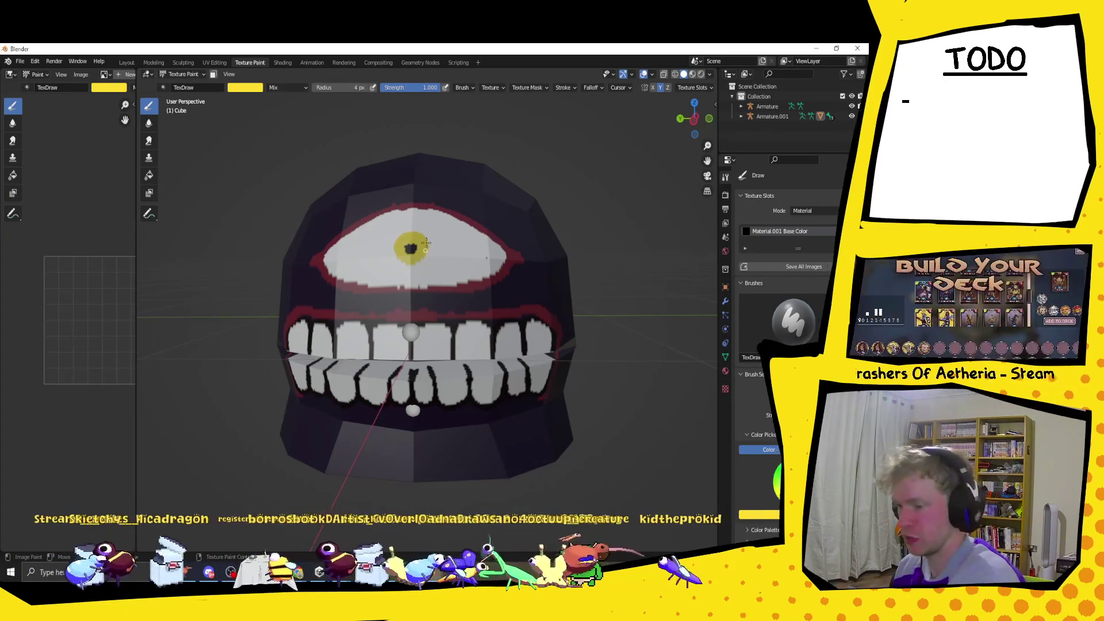
left_click_drag(396, 245, 407, 226)
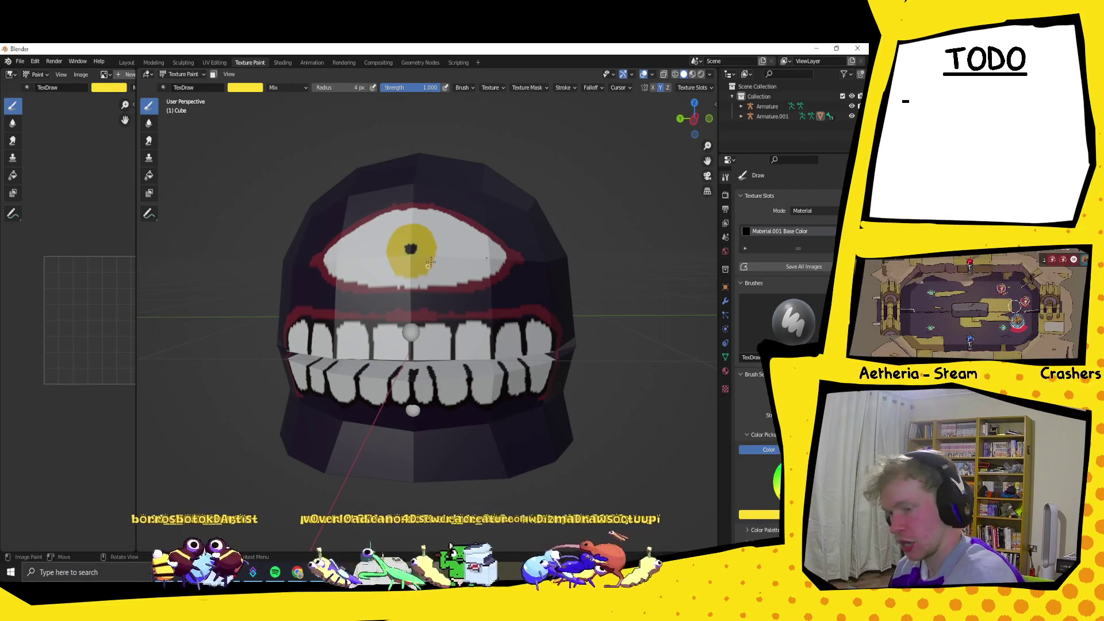
Set the brush to black at a slightly smaller radius and outline the yellow iris.
left_click(250, 91)
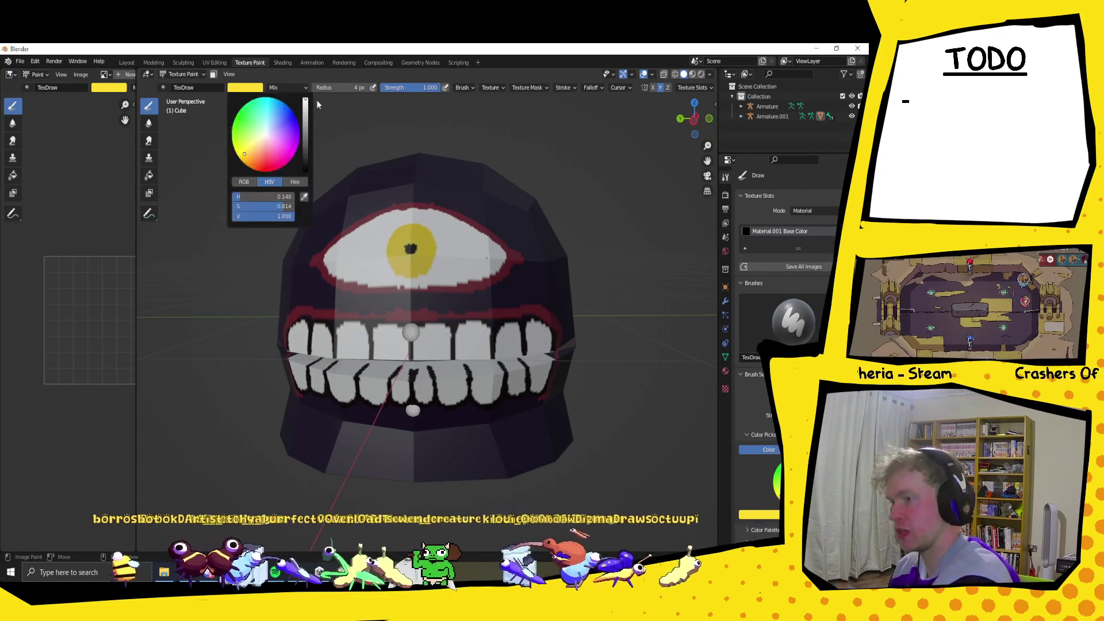
left_click(245, 92)
left_click_drag(305, 141, 306, 171)
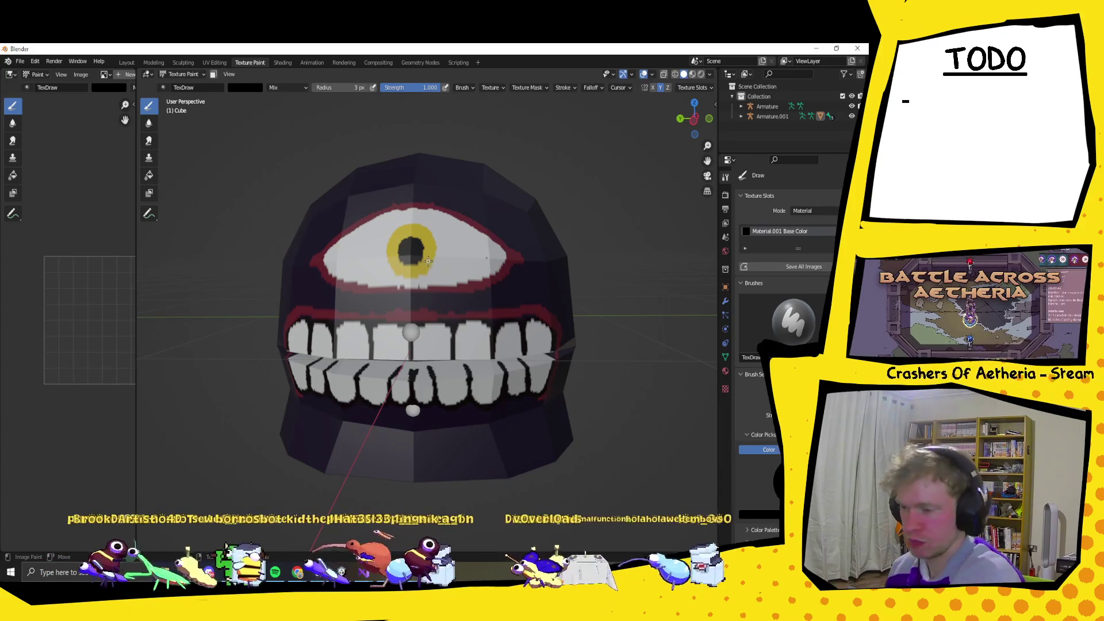
key("bracketleft")
left_click_drag(435, 258, 433, 255)
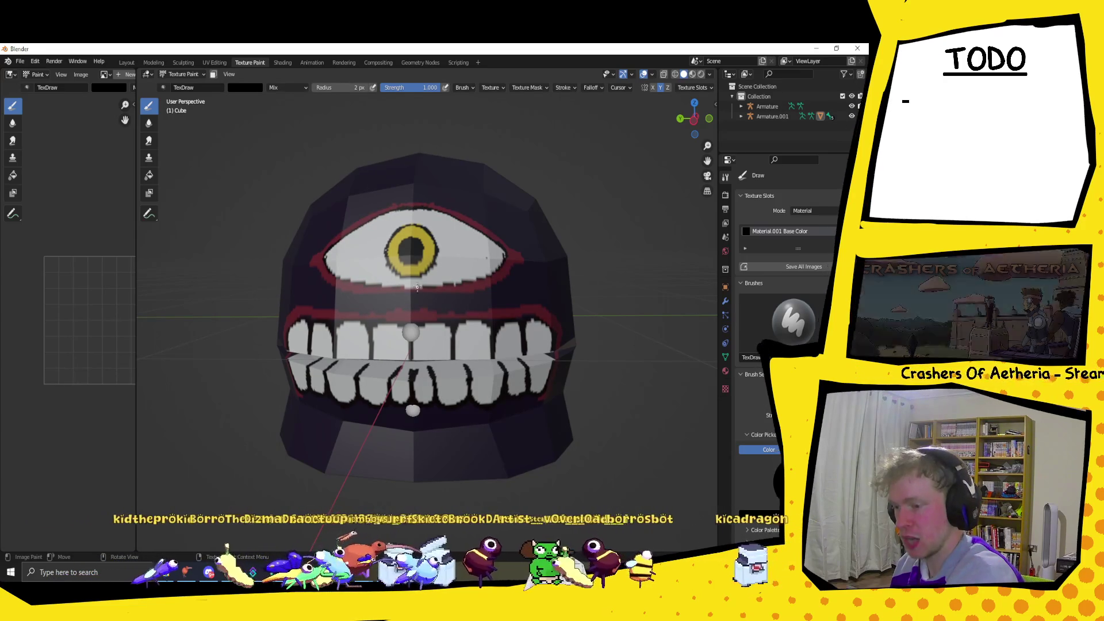
Check the helmet's front, then widen the image editor beside the 3D view.
middle_click_drag(499, 224, 522, 316)
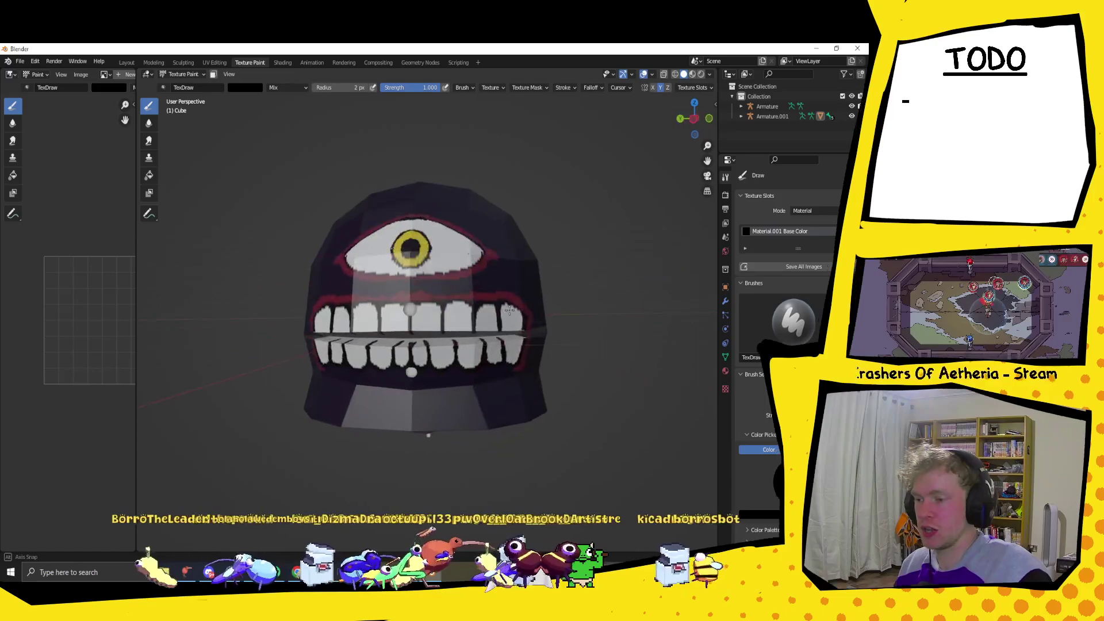
middle_click_drag(522, 315, 492, 320)
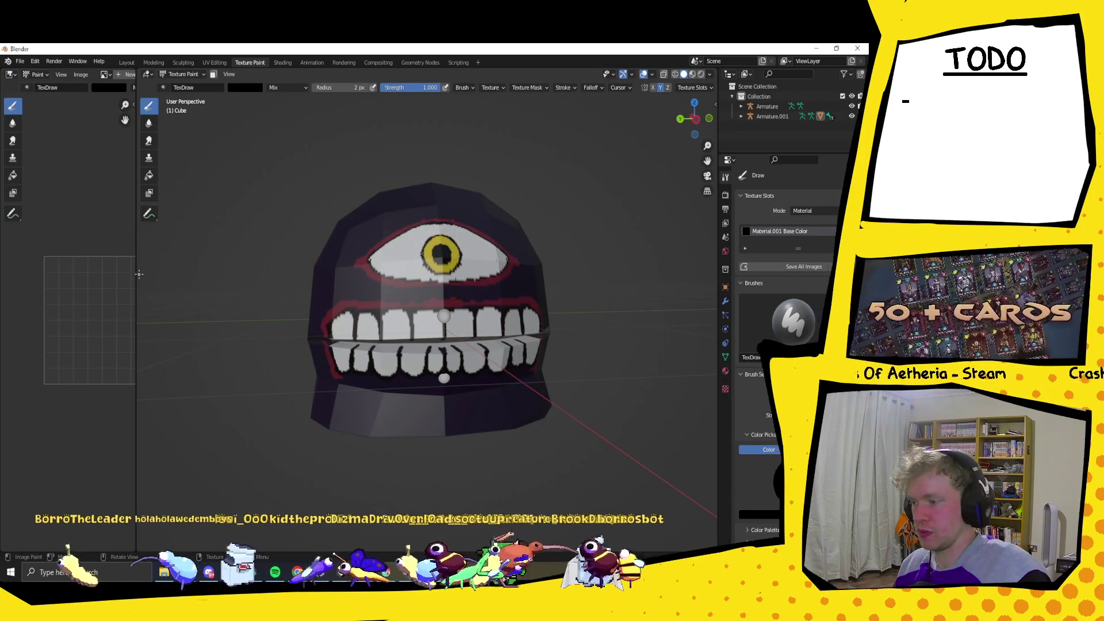
mouse_move(136, 274)
left_mouse_down()
mouse_move(243, 247)
mouse_move(341, 247)
left_mouse_up()
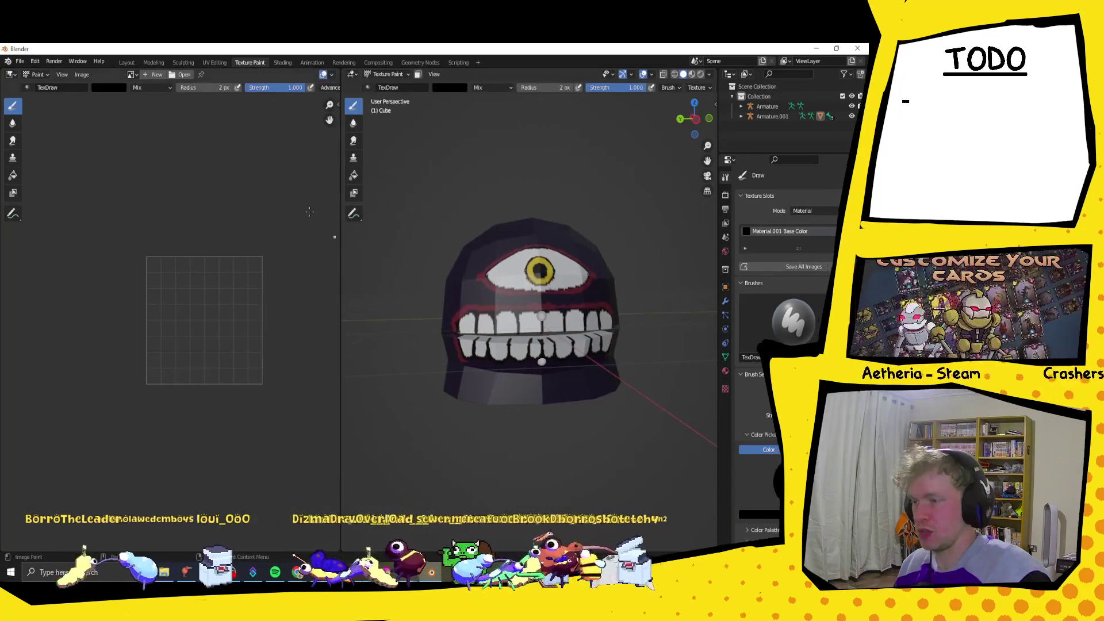
Display the Material.001 Base Color texture in the Image Editor and zoom in.
left_click(131, 74)
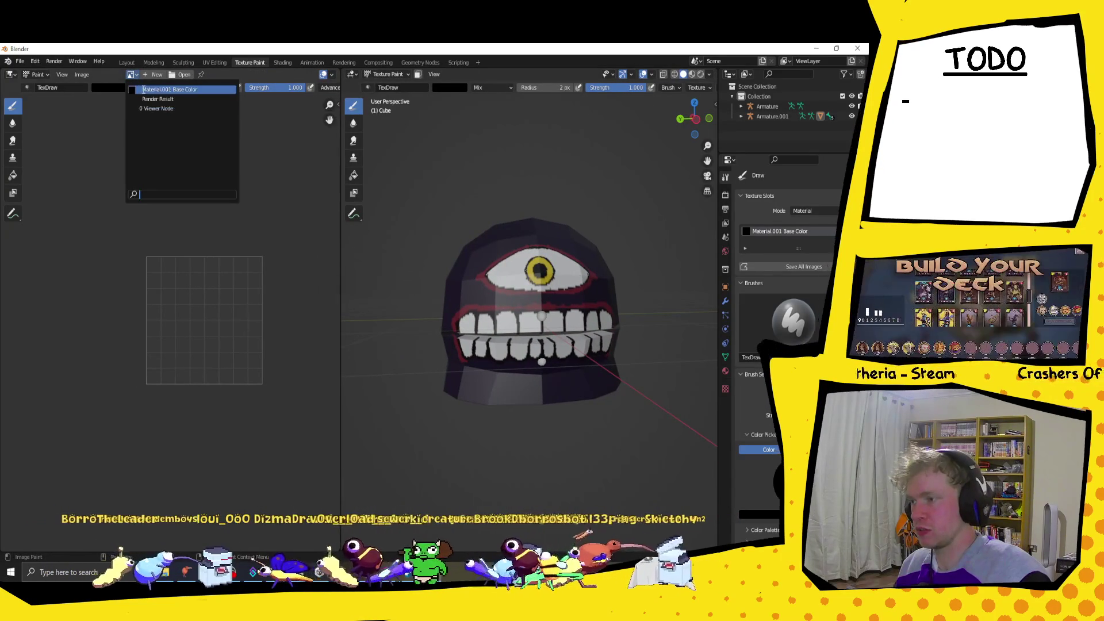
left_click(143, 90)
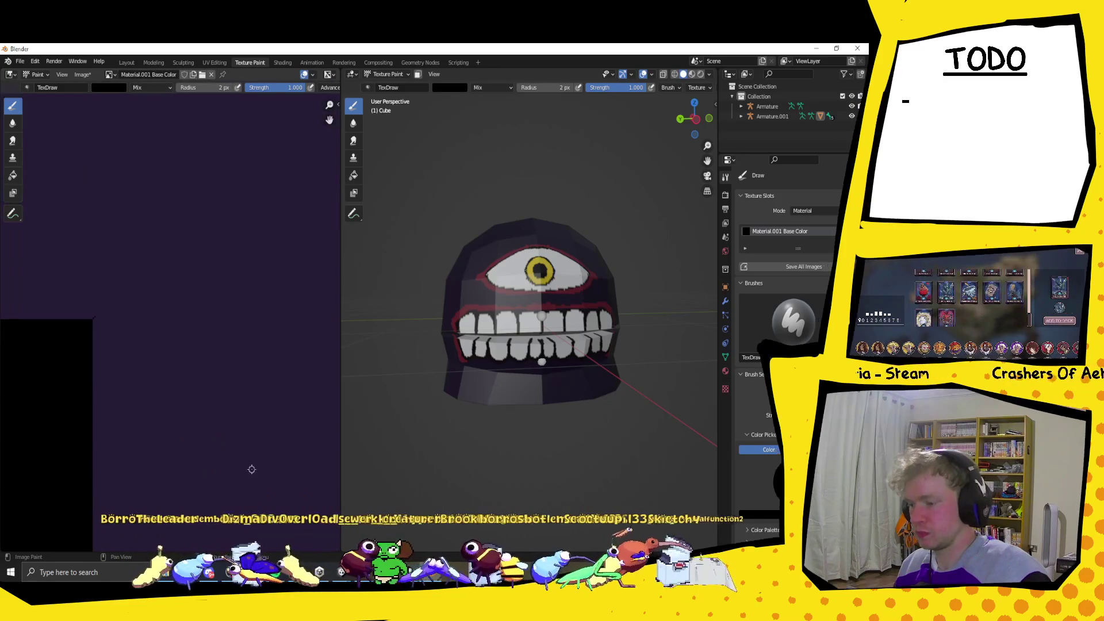
scroll(249, 456, "up", 3)
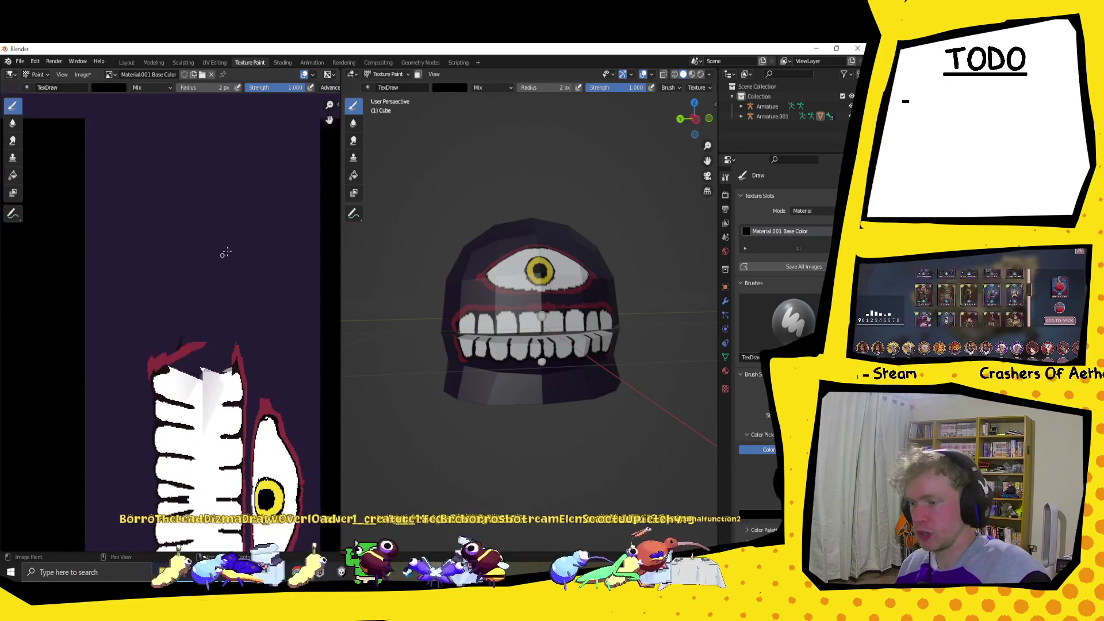
Sample the texture's dark red as the brush colour, then shrink the image editor.
left_click(449, 87)
left_click(508, 198)
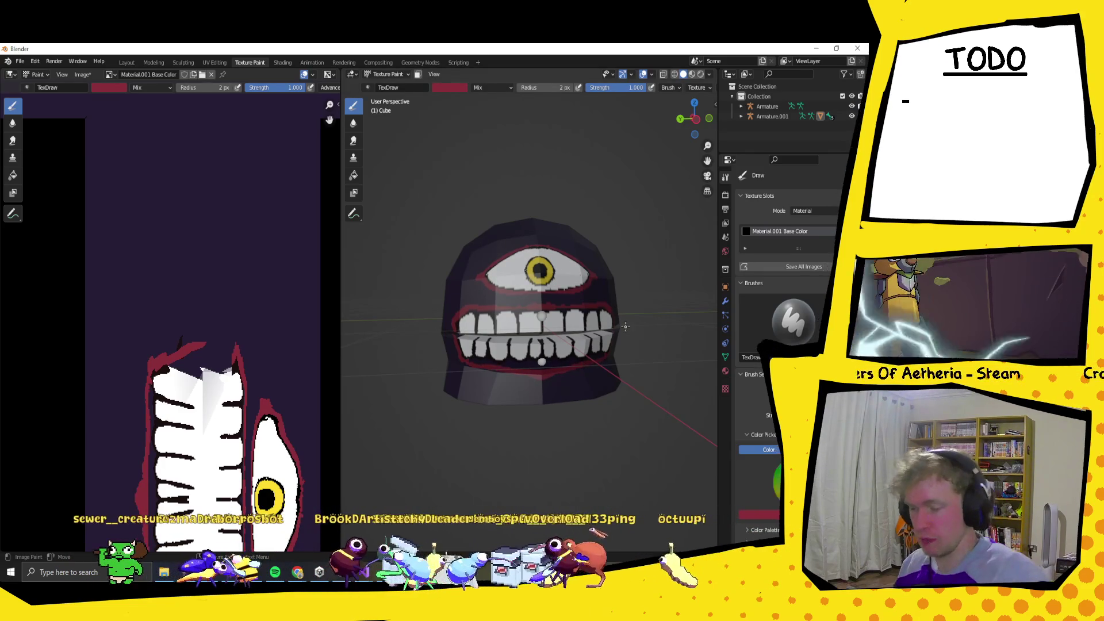
mouse_move(621, 339)
middle_mouse_down()
mouse_move(535, 338)
mouse_move(570, 324)
mouse_move(561, 329)
middle_mouse_up()
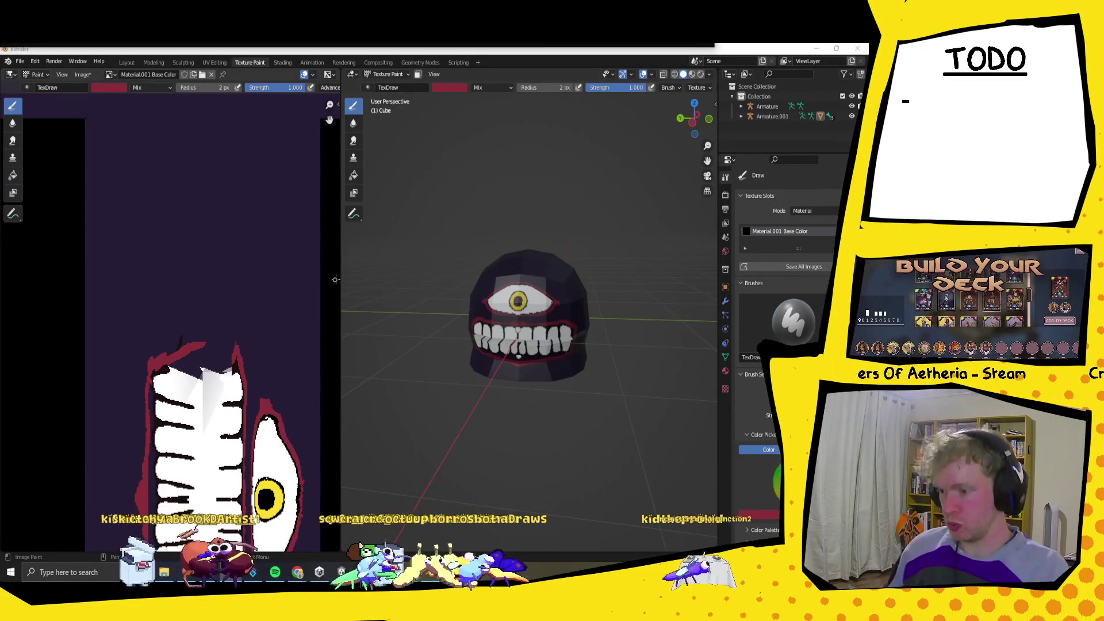
left_click_drag(341, 280, 107, 279)
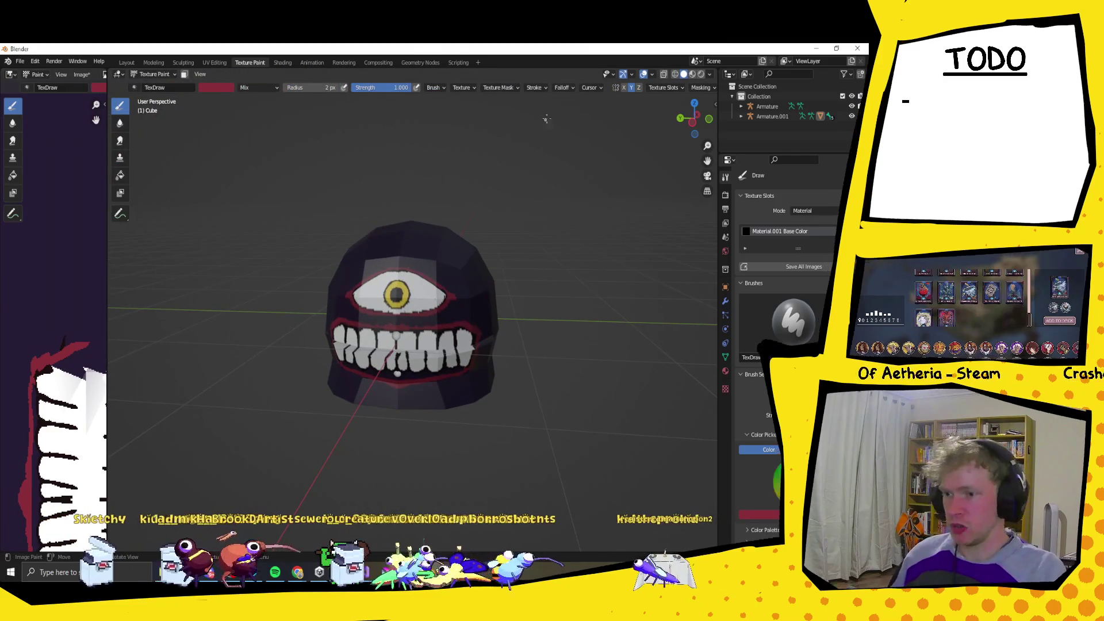
Set the brush falloff to the smooth preset curve.
left_click(574, 88)
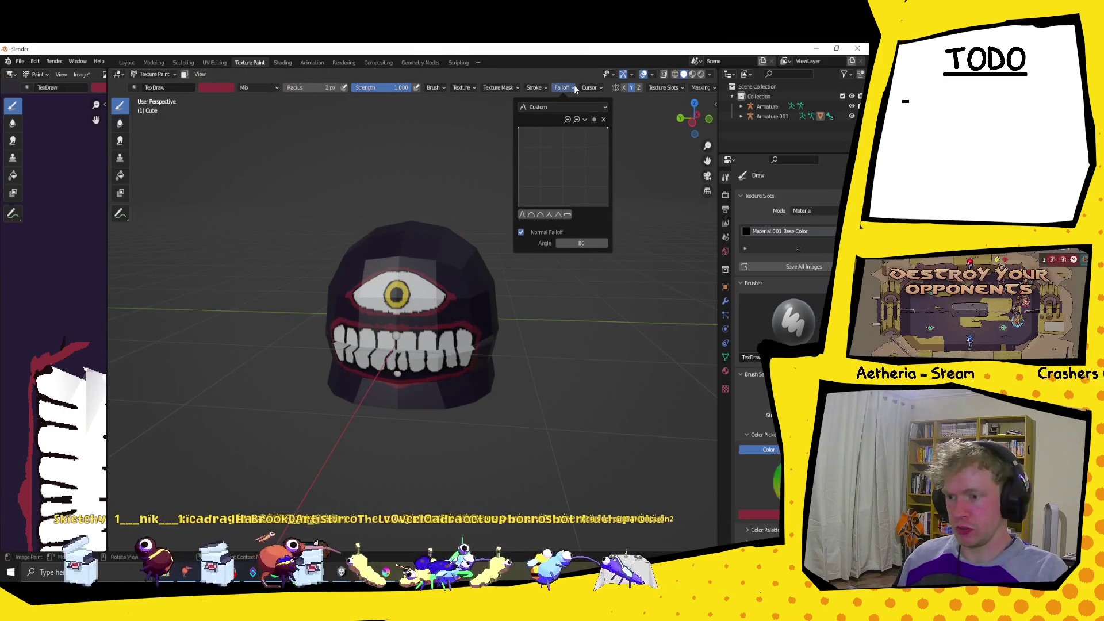
left_click(539, 215)
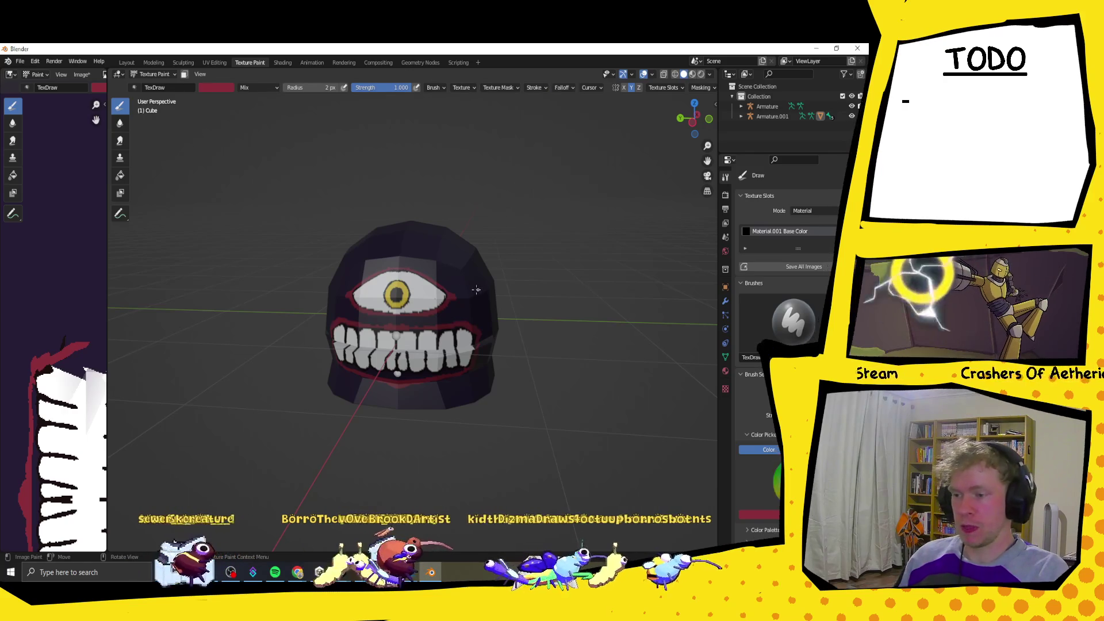
scroll(451, 265, "up", 6)
scroll(502, 291, "down", 3)
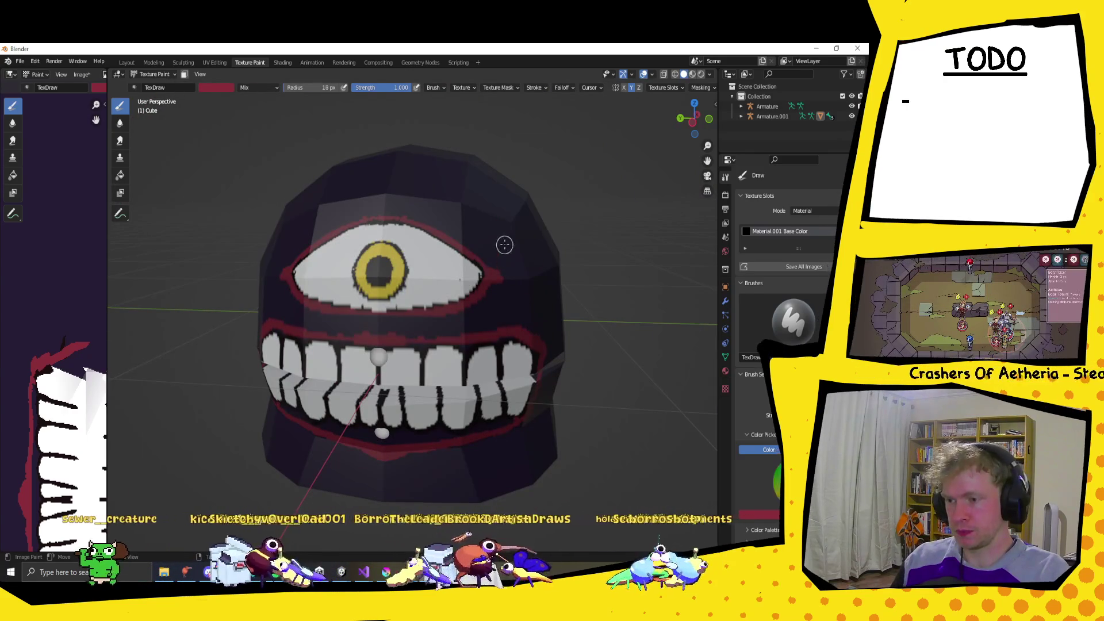
scroll(517, 265, "up", 3)
mouse_move(546, 216)
middle_mouse_down()
mouse_move(409, 237)
mouse_move(481, 264)
middle_mouse_up()
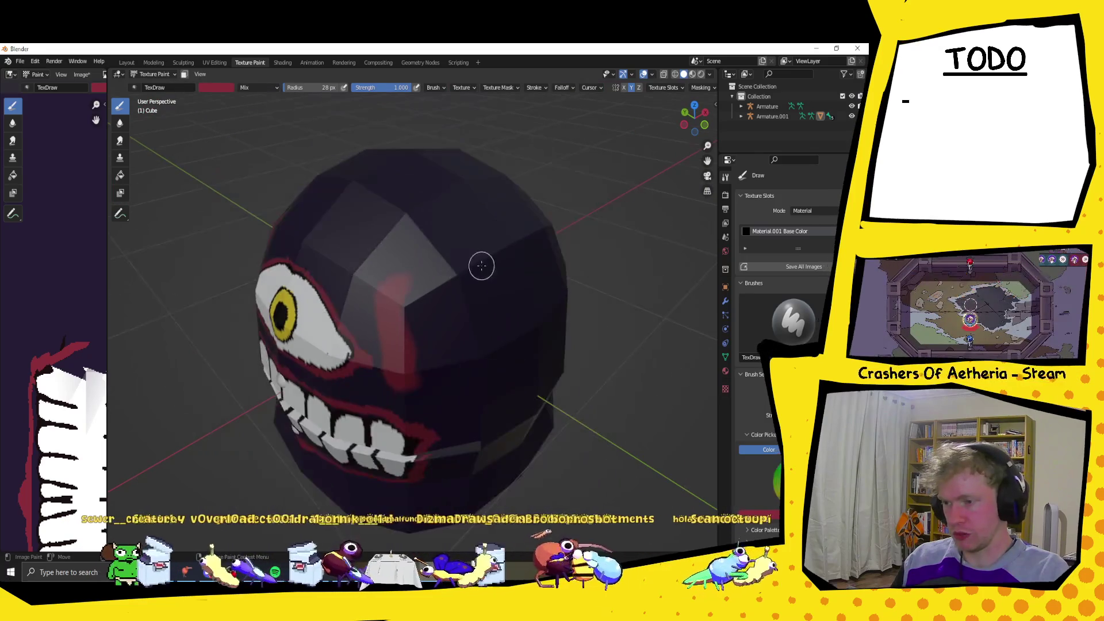
scroll(480, 264, "down", 2)
Switch the viewport to Rendered shading with the Diffuse Color render pass.
left_click(709, 74)
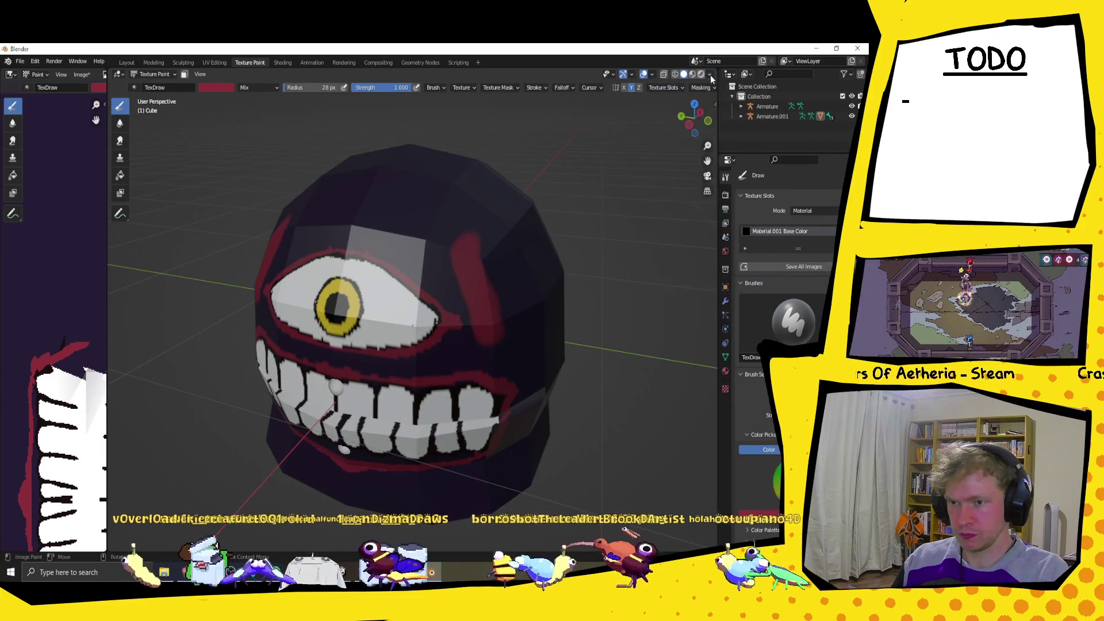
left_click(706, 75)
left_click(705, 75)
left_click(701, 74)
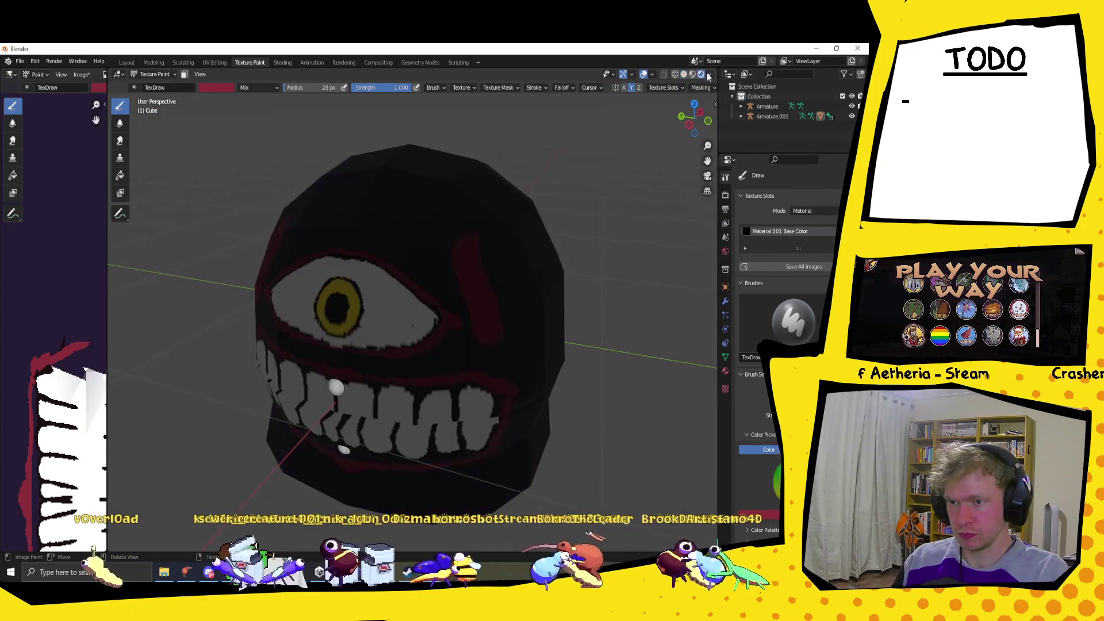
left_click(709, 75)
left_click(675, 163)
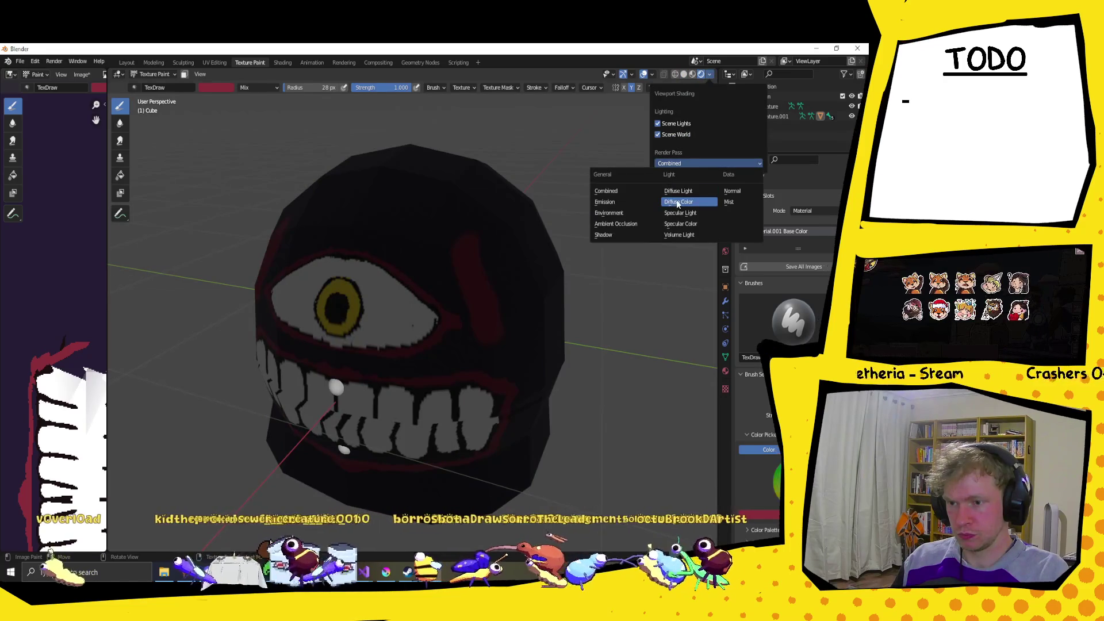
left_click(678, 202)
Reduce the brush radius to about 6 px and jump the scene to frame 0.
mouse_move(452, 229)
middle_mouse_down()
mouse_move(476, 219)
mouse_move(538, 263)
mouse_move(620, 113)
middle_mouse_up()
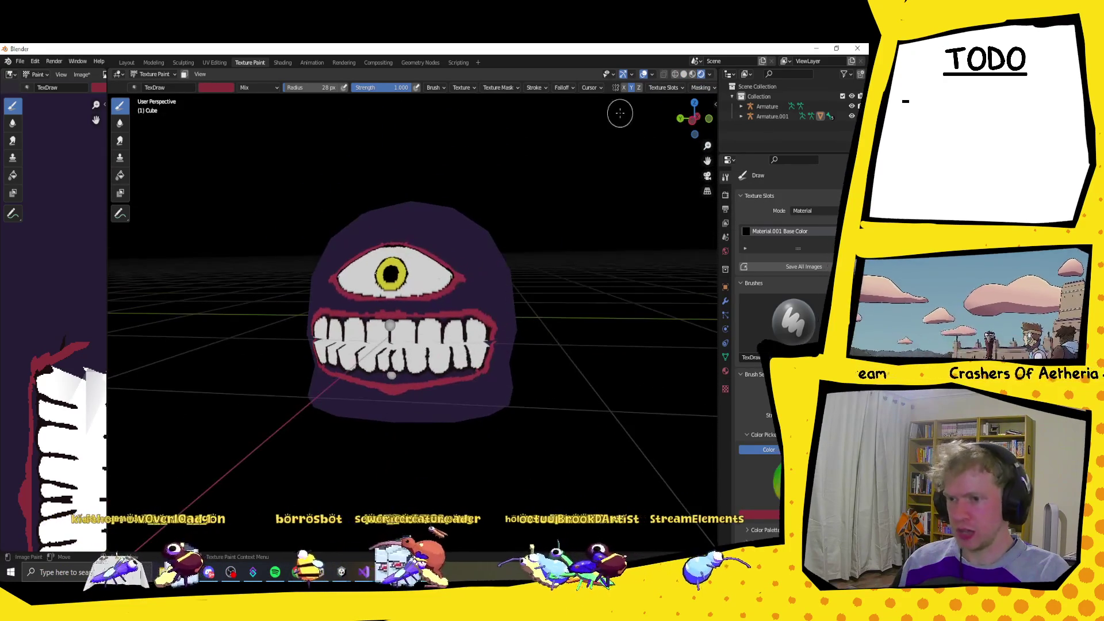
left_click(564, 88)
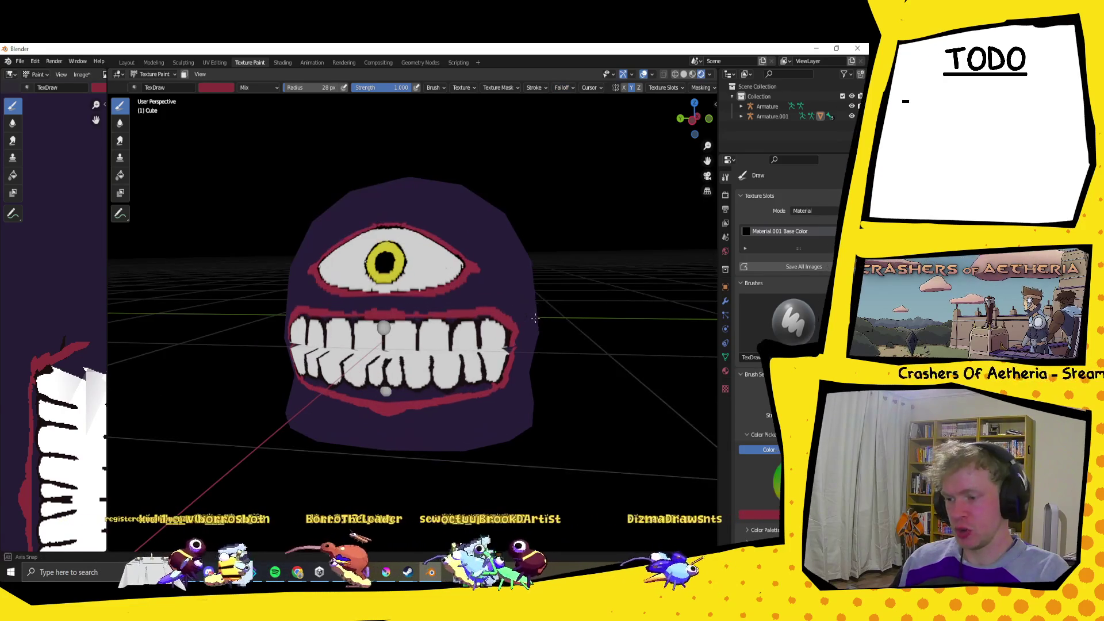
middle_click_drag(533, 315, 506, 323)
key("f")
left_click(507, 315)
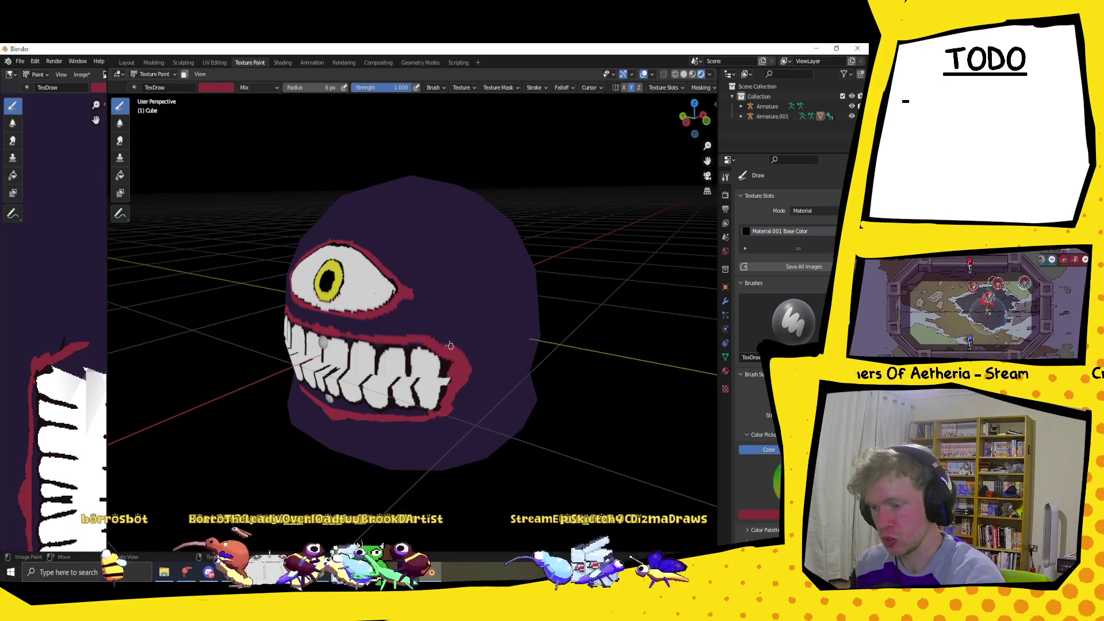
mouse_move(475, 381)
middle_mouse_down()
mouse_move(527, 379)
mouse_move(375, 306)
middle_mouse_up()
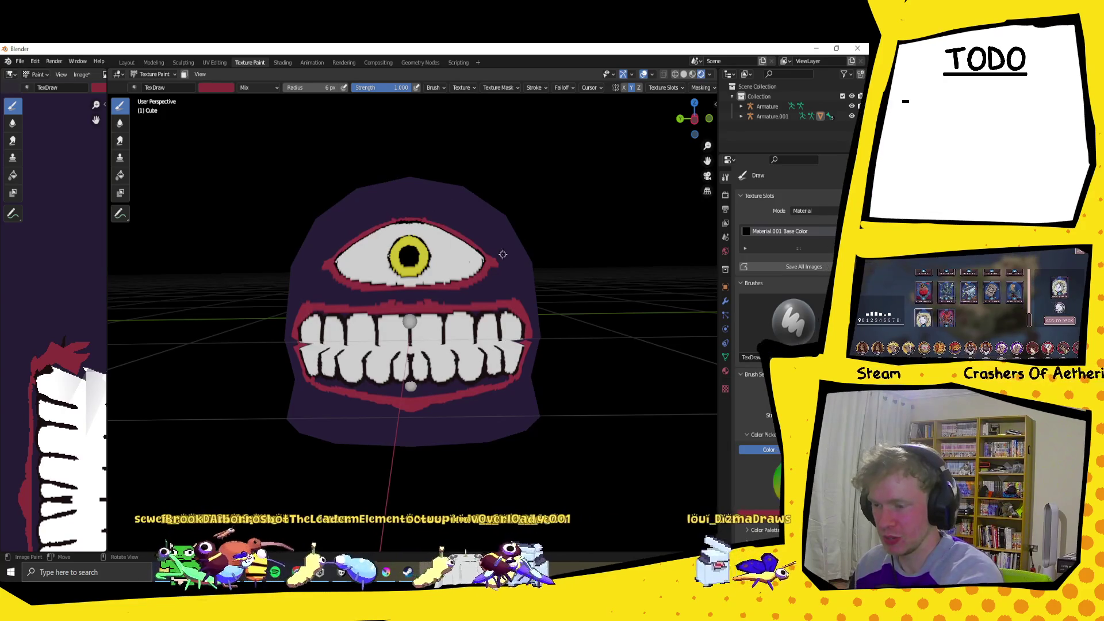
key("Left")
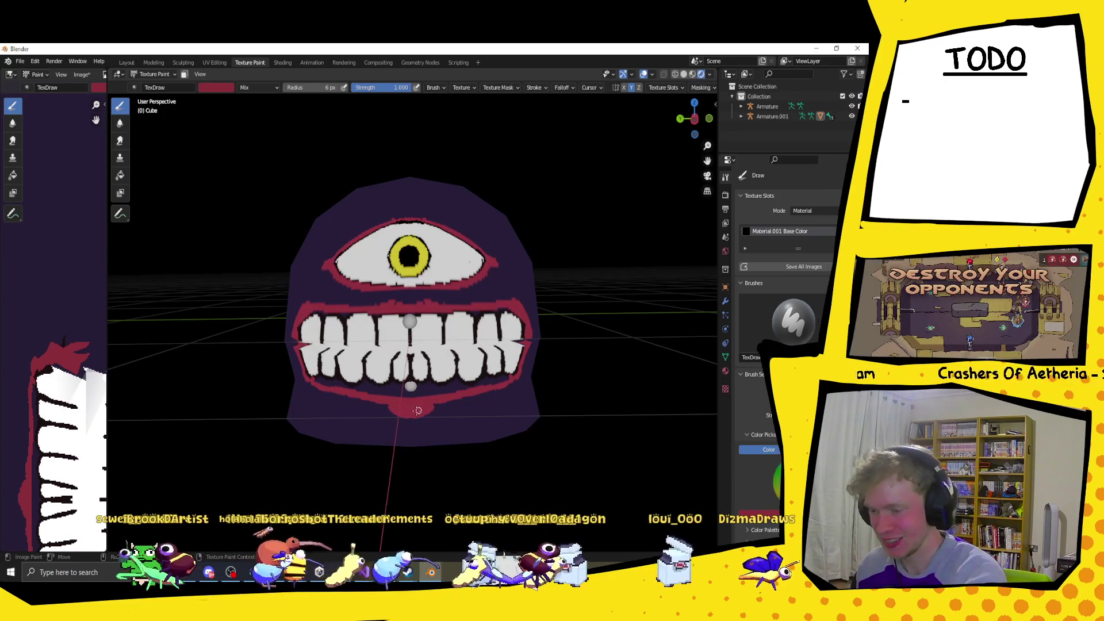
mouse_move(446, 392)
middle_mouse_down()
mouse_move(361, 366)
mouse_move(414, 388)
mouse_move(398, 342)
middle_mouse_up()
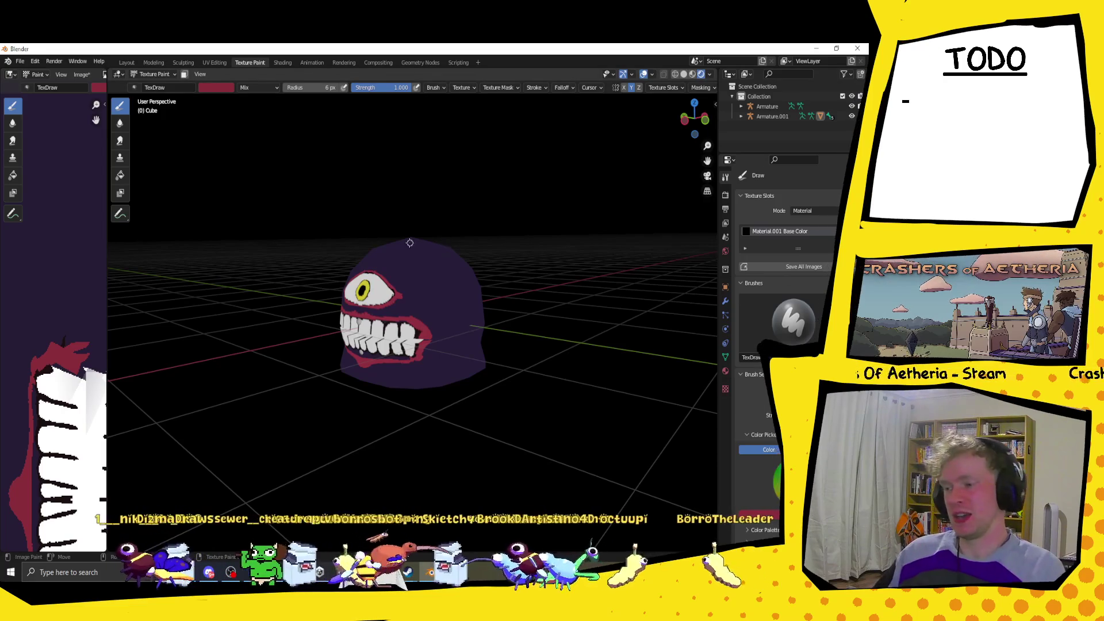
Switch to Object Mode, select Armature.001, and turn the view to face the head.
left_click(163, 78)
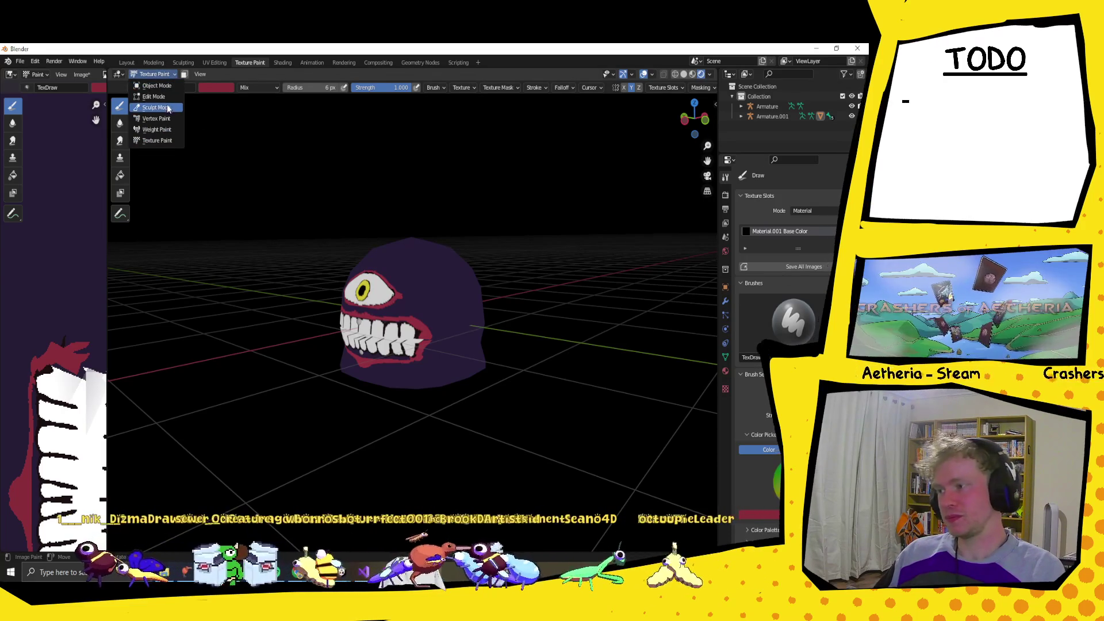
left_click(163, 86)
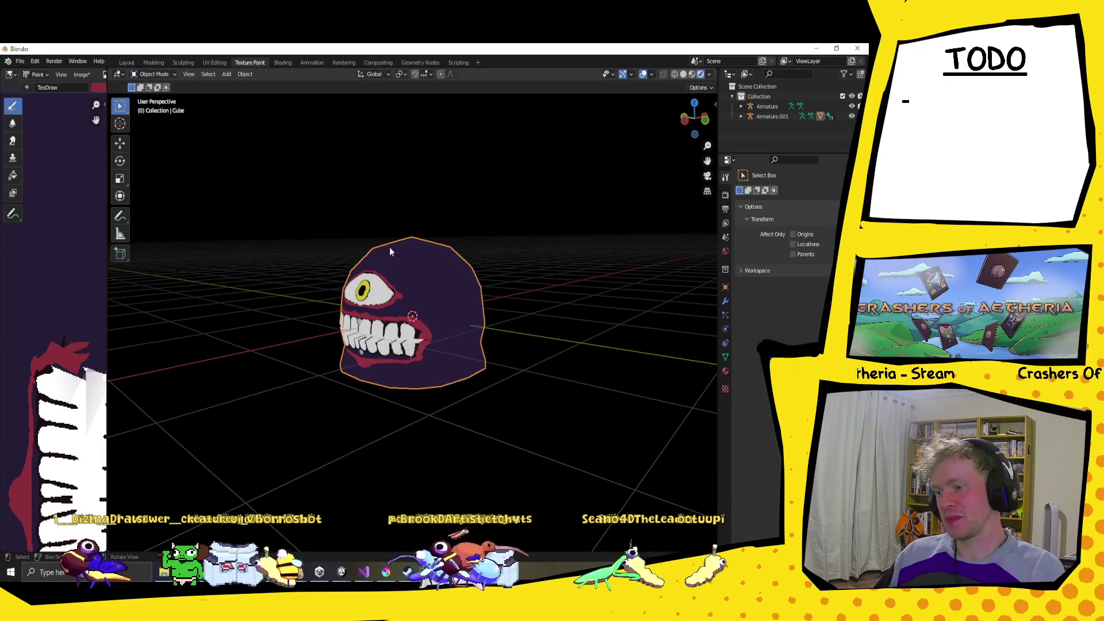
left_click(769, 117)
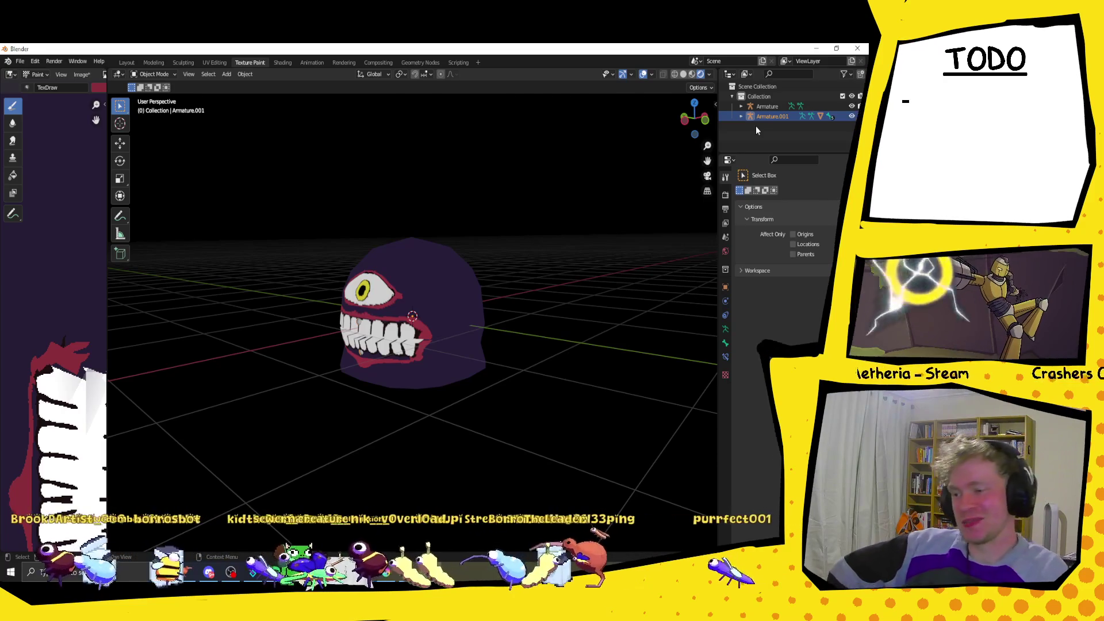
middle_click_drag(368, 287, 428, 278)
scroll(427, 279, "up", 2)
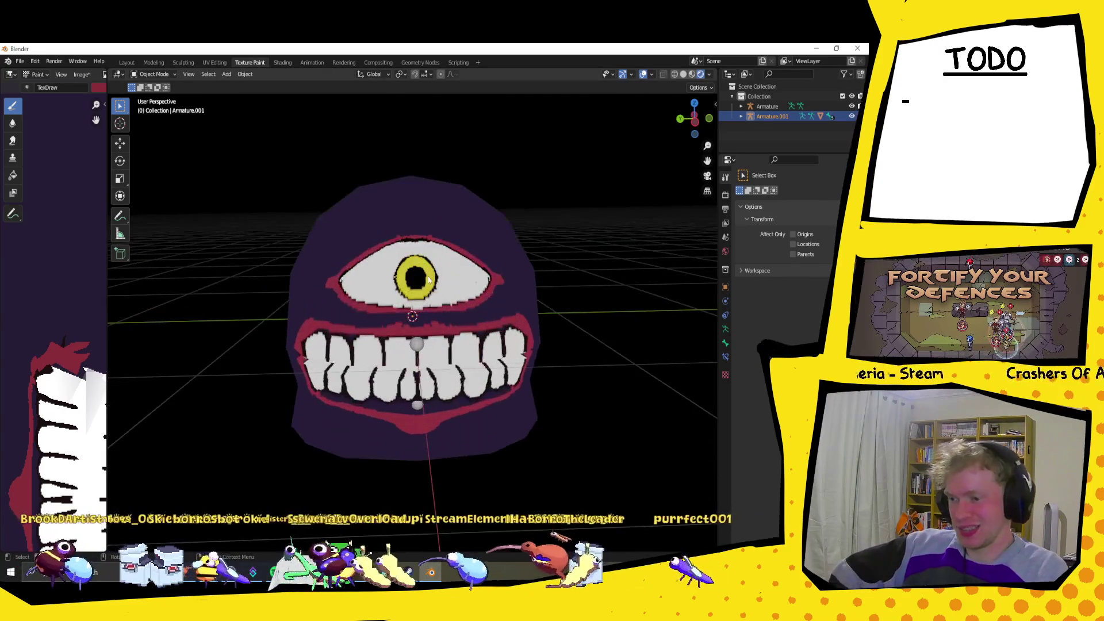
scroll(427, 278, "up", 2)
middle_click_drag(510, 270, 495, 265)
Enter Edit Mode on the armature and inspect its bones in wireframe.
left_click(153, 74)
left_click(153, 97)
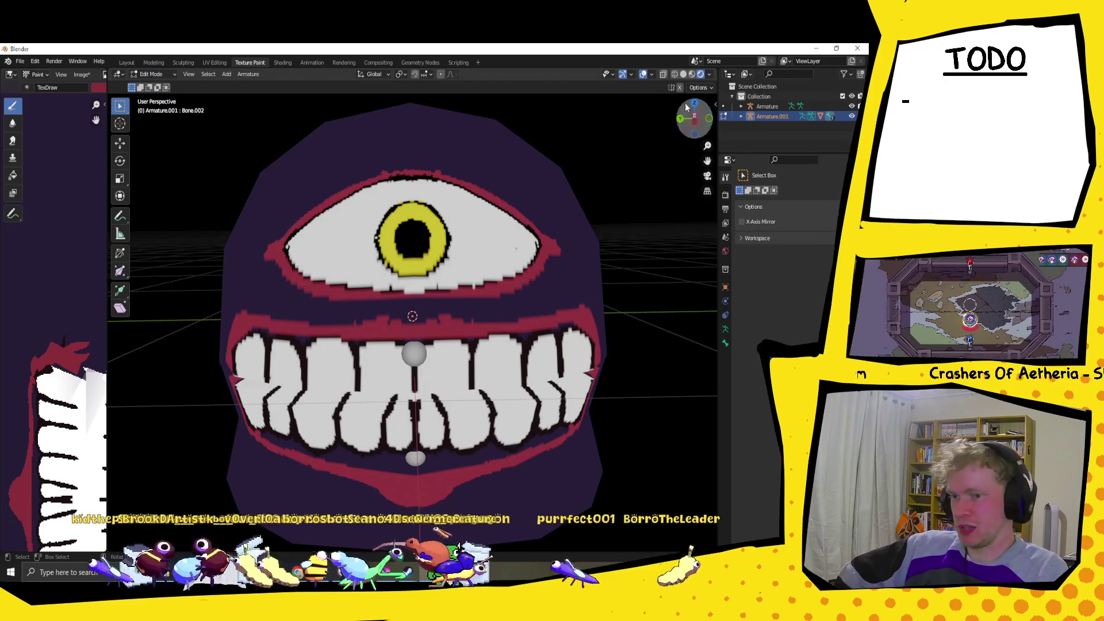
left_click(682, 74)
middle_click_drag(518, 177, 518, 207)
scroll(510, 189, "down", 3)
left_click(675, 75)
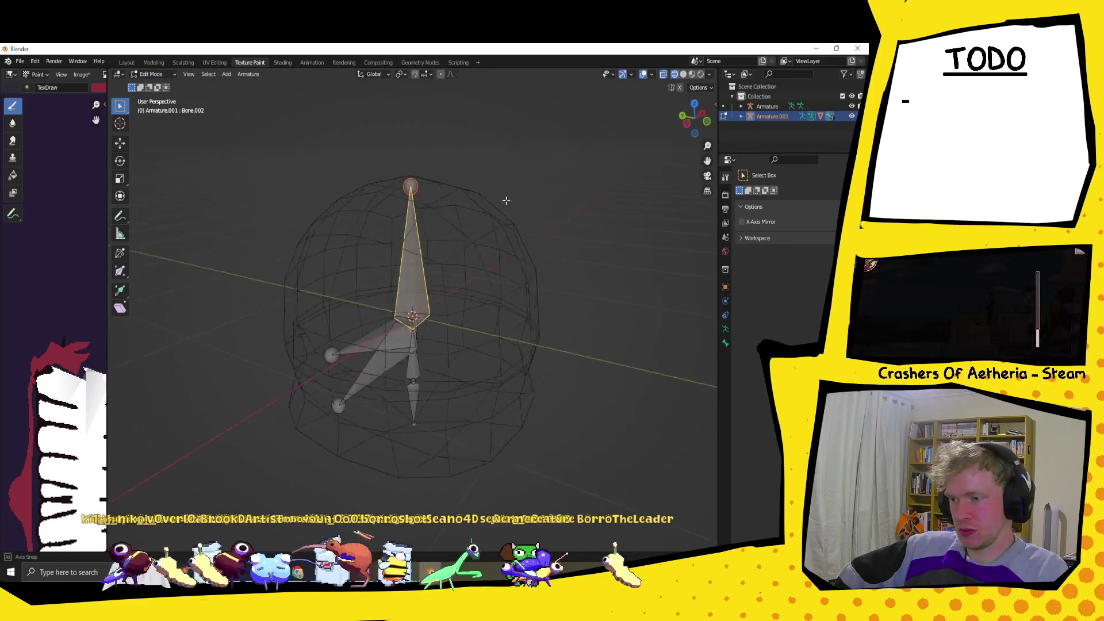
left_click(180, 148)
Return to Object Mode, select the Cube, enter Edit Mode, and restore solid shading.
left_click(152, 75)
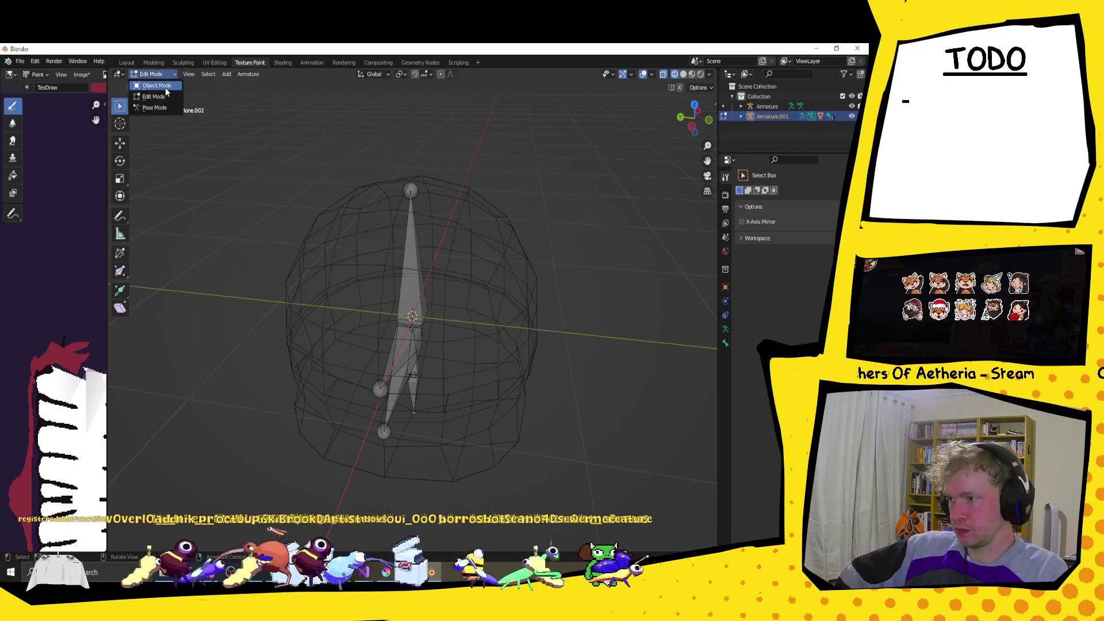
left_click(150, 85)
left_click(447, 204)
left_click(153, 74)
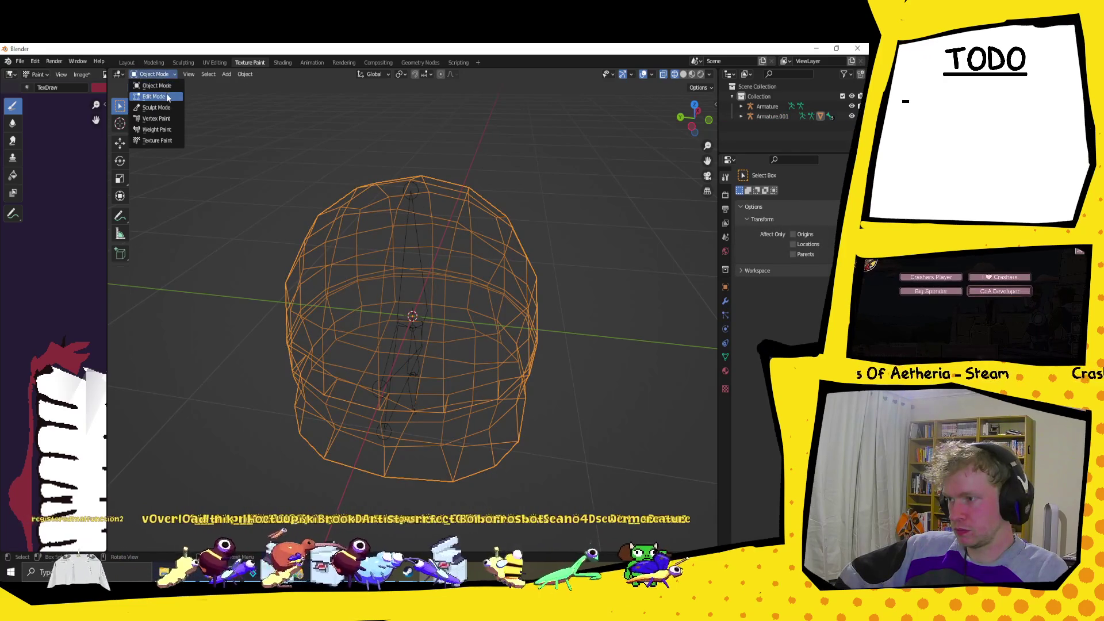
left_click(168, 98)
mouse_move(473, 219)
middle_mouse_down()
mouse_move(441, 212)
mouse_move(564, 174)
mouse_move(537, 200)
mouse_move(580, 205)
middle_mouse_up()
key("shift+z")
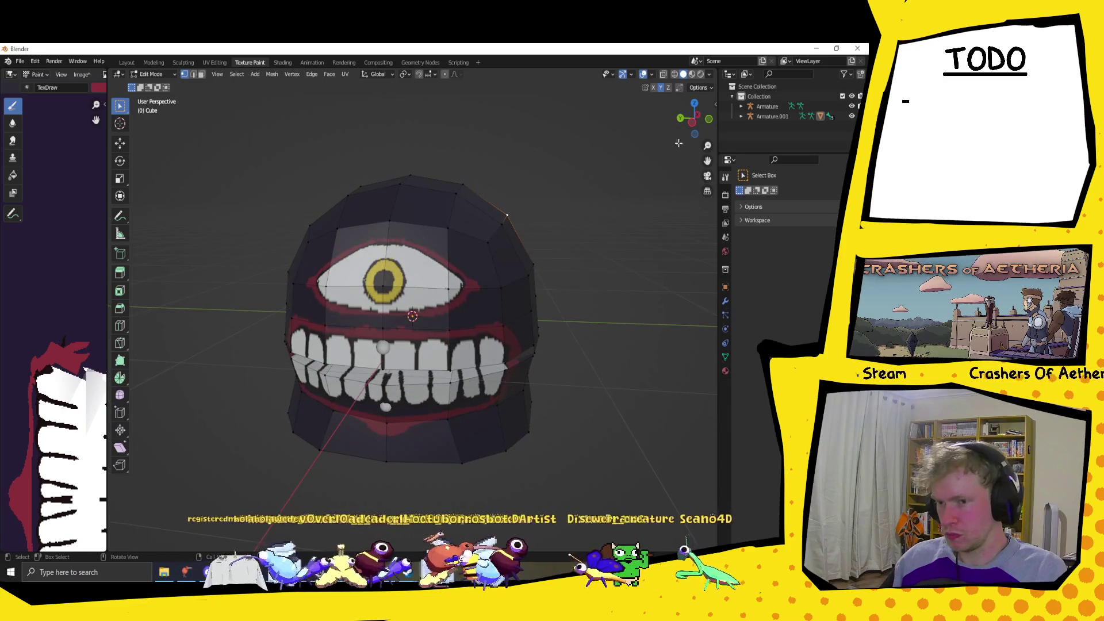
Pull the top corner vertex upward into a pointed horn.
key("g")
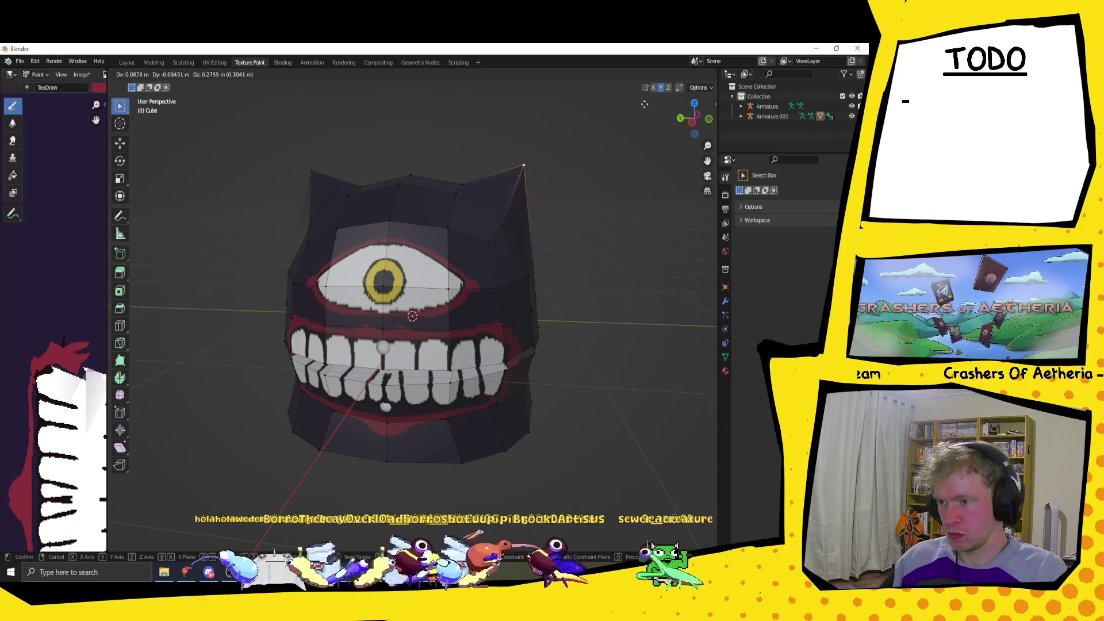
left_click(567, 173)
mouse_move(566, 173)
middle_mouse_down()
mouse_move(414, 206)
mouse_move(585, 241)
mouse_move(493, 257)
middle_mouse_up()
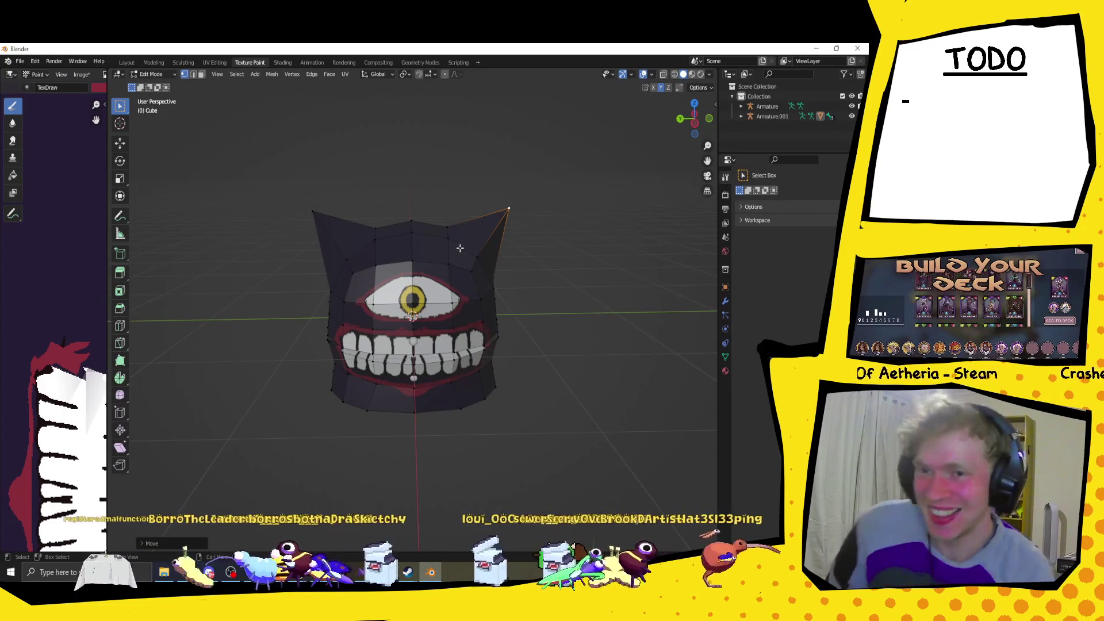
mouse_move(499, 258)
middle_mouse_down()
mouse_move(573, 263)
mouse_move(352, 266)
middle_mouse_up()
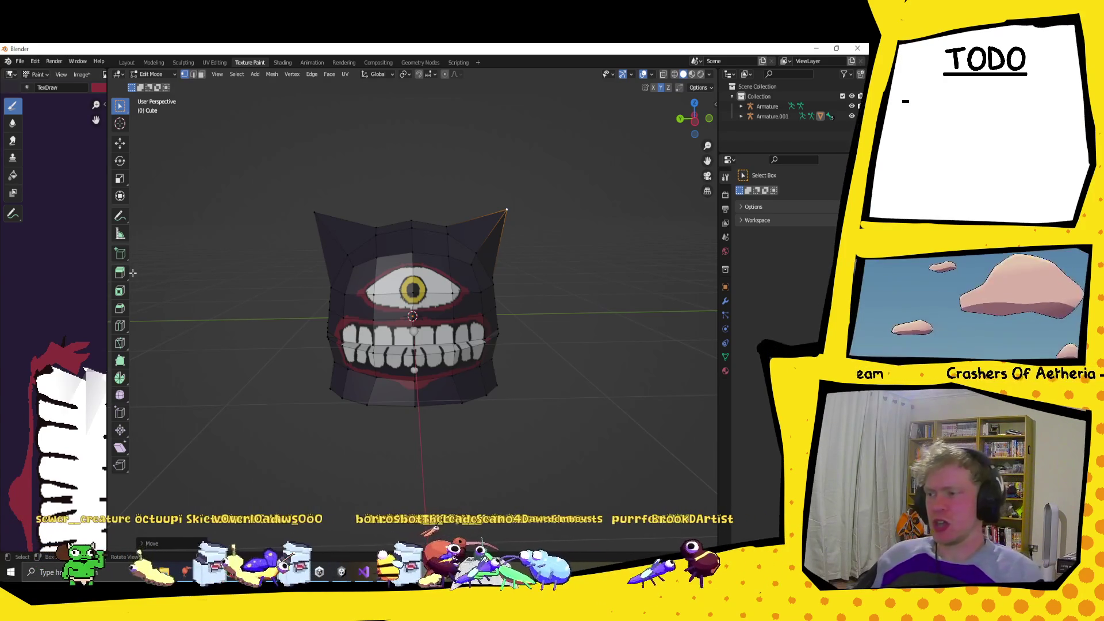
Switch the helmet Cube back to Texture Paint mode.
left_click(172, 74)
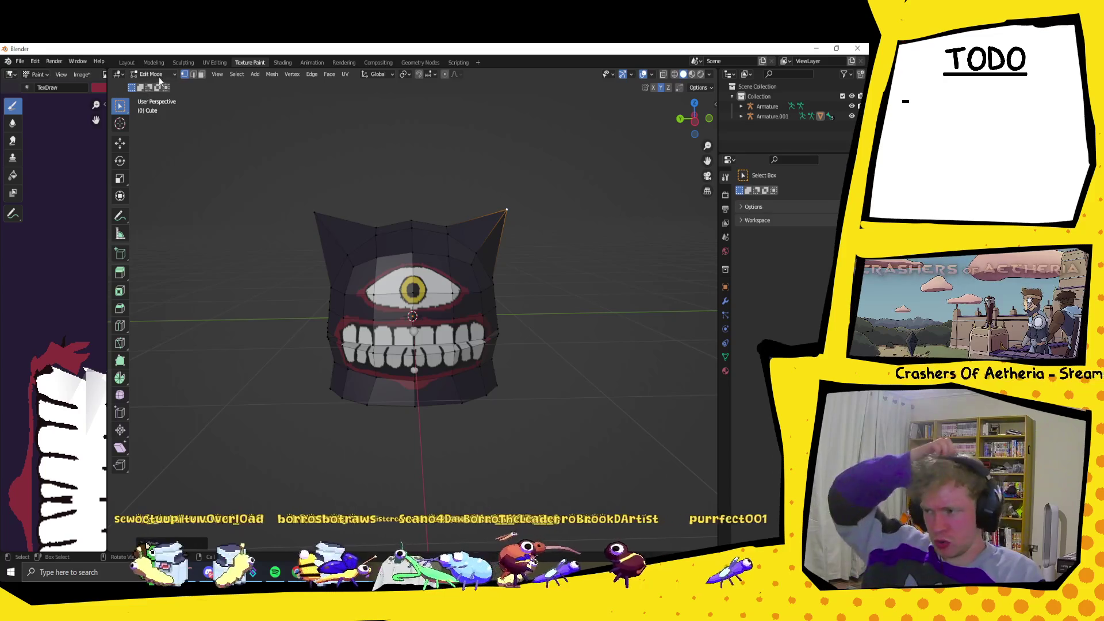
left_click(152, 73)
left_click(151, 140)
middle_click_drag(511, 273, 421, 308)
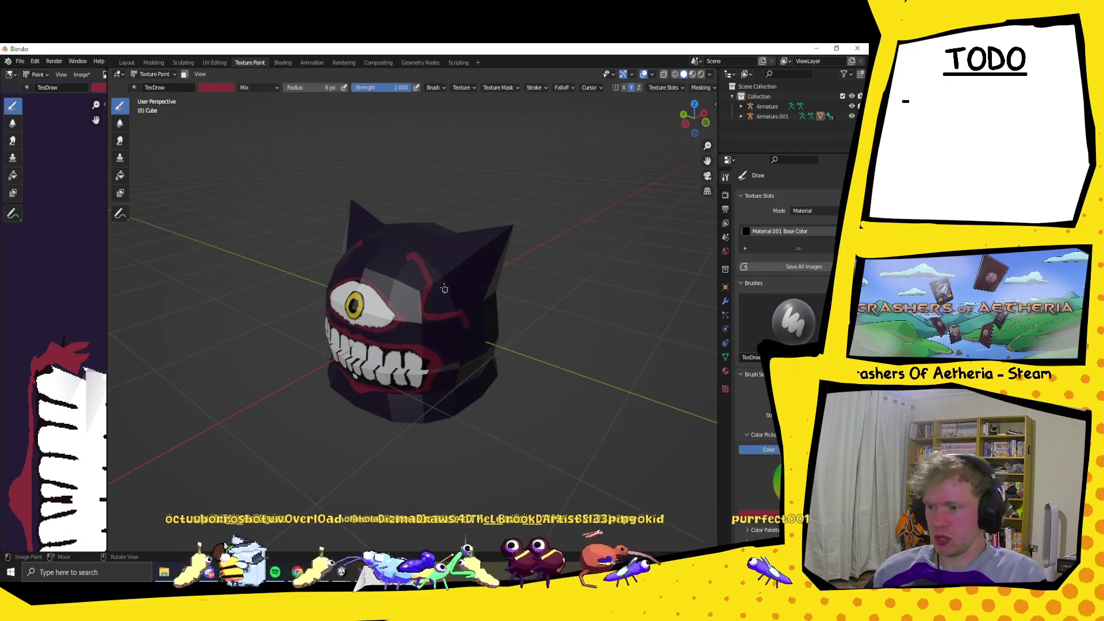
Enlarge the paint brush radius to 82 px.
scroll(421, 308, "up", 5)
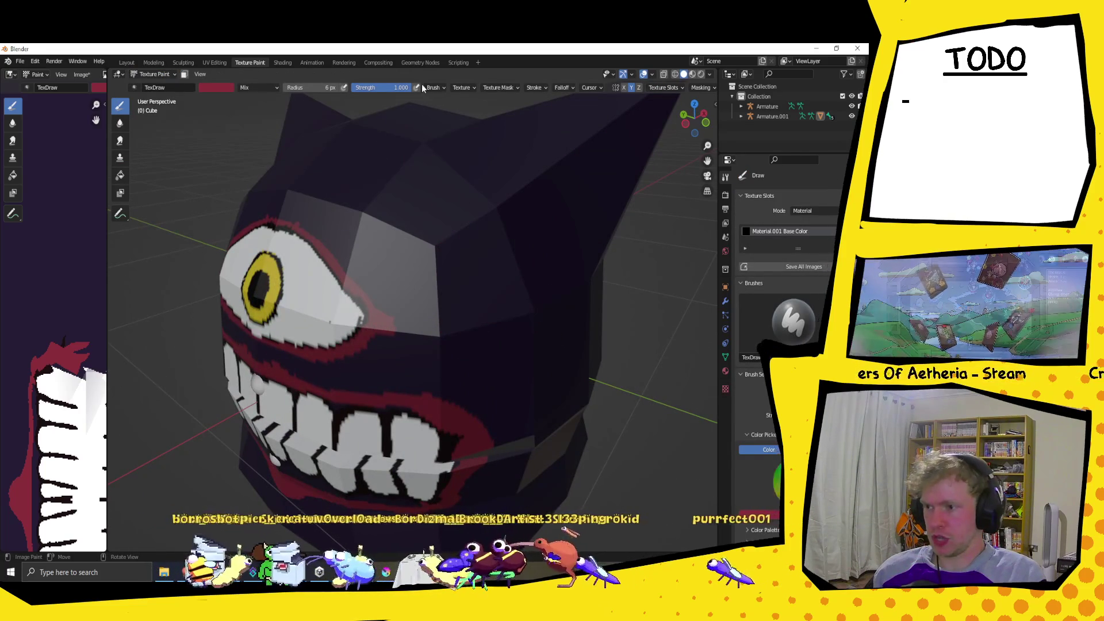
key("f")
left_click(424, 255)
key("f")
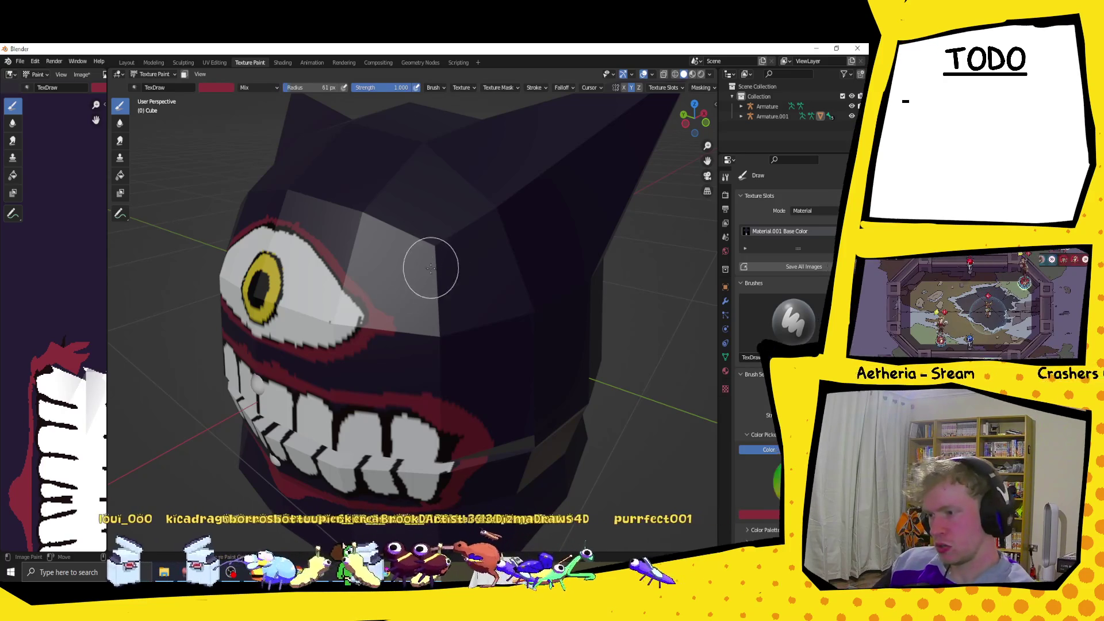
left_click(447, 311)
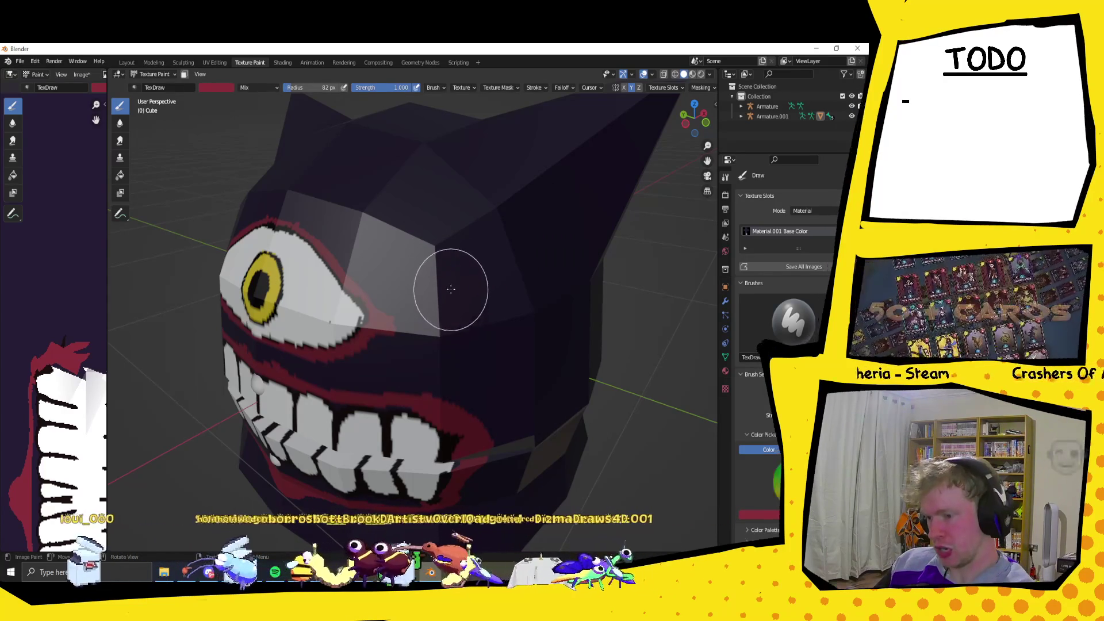
Paint trial red strokes on the head, then undo them both.
left_click(450, 266)
mouse_move(453, 218)
left_mouse_down()
mouse_move(468, 210)
mouse_move(517, 247)
mouse_move(488, 244)
left_mouse_up()
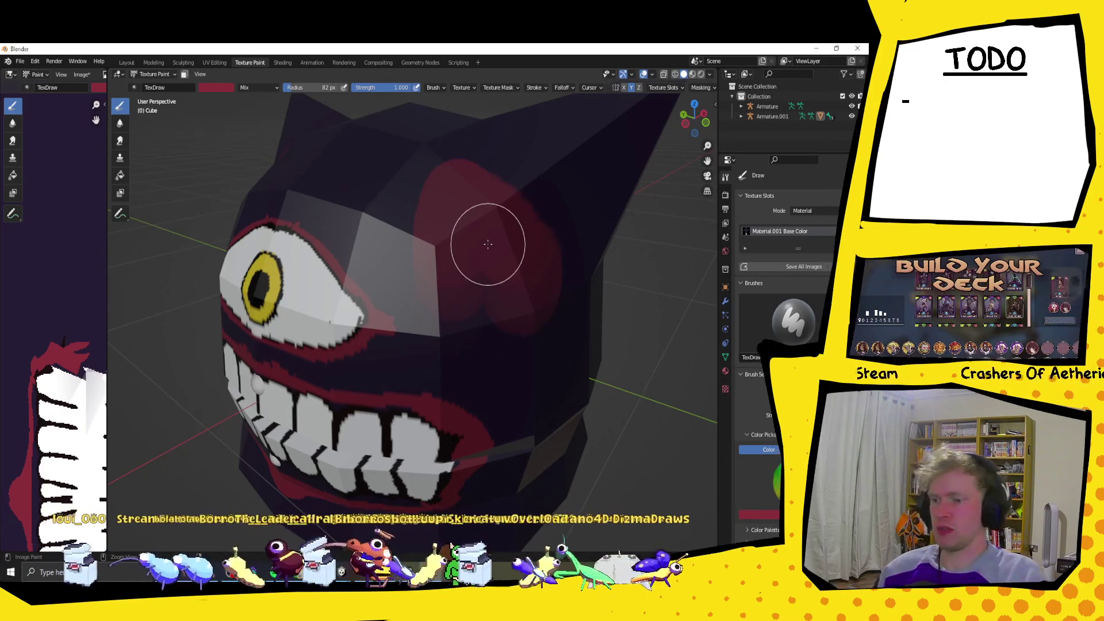
key("ctrl+z")
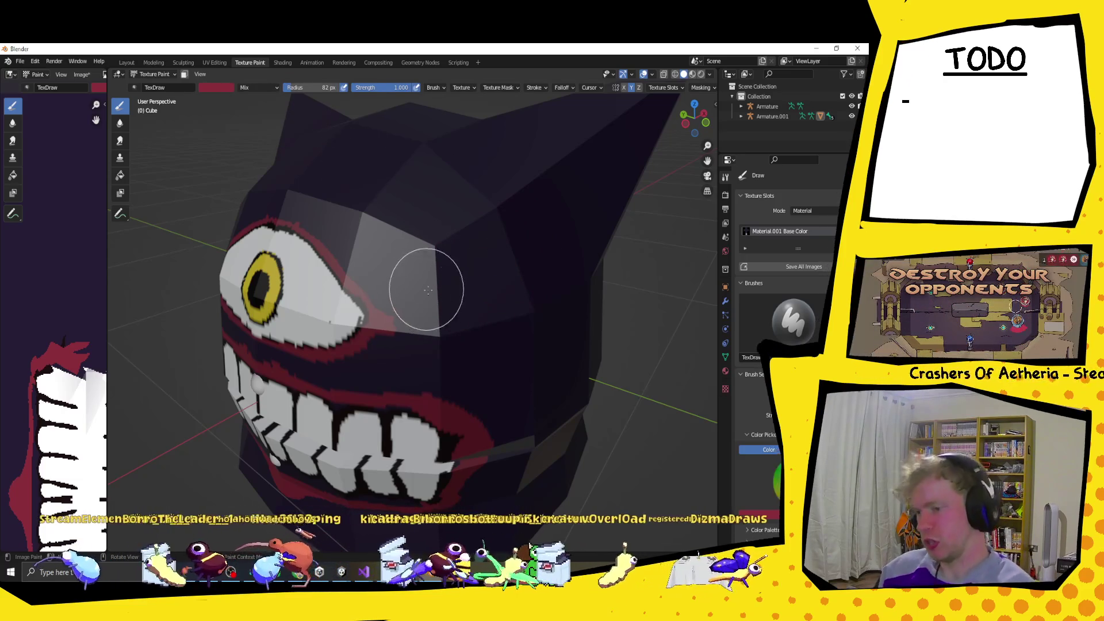
mouse_move(438, 345)
left_mouse_down()
mouse_move(446, 312)
mouse_move(493, 313)
mouse_move(557, 209)
mouse_move(512, 172)
mouse_move(409, 220)
left_mouse_up()
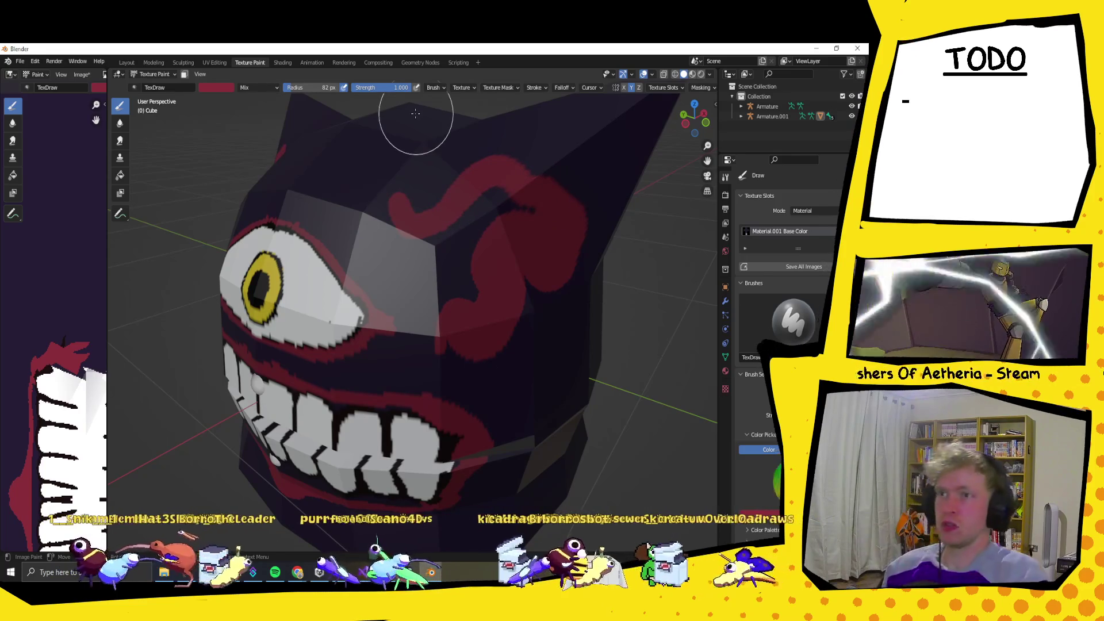
key("ctrl+z")
scroll(504, 355, "down", 5)
middle_click_drag(504, 355, 432, 304)
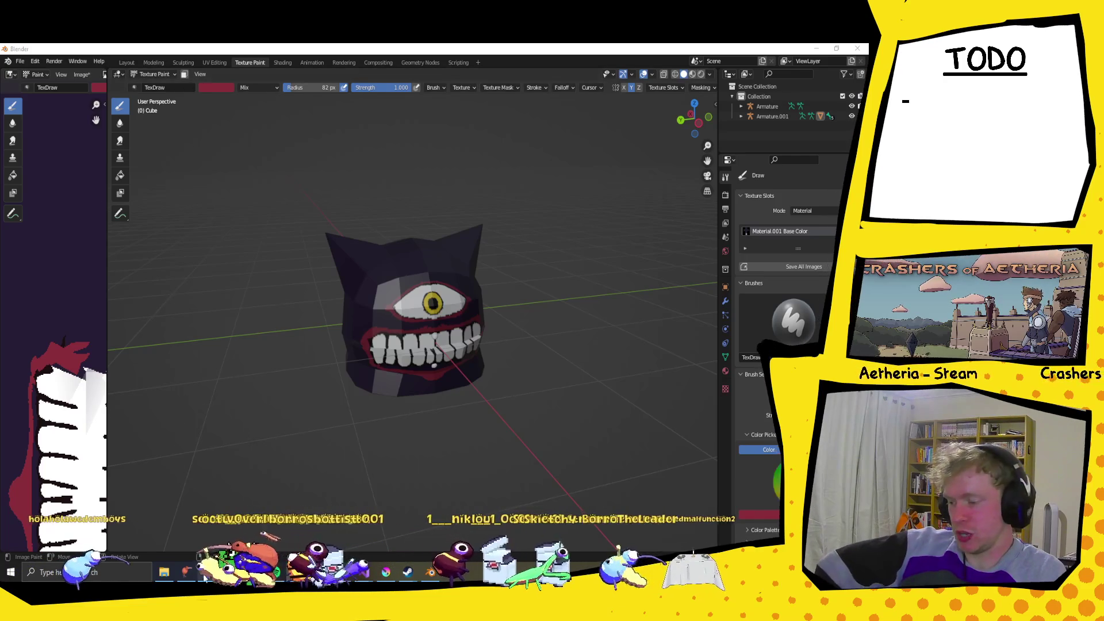
key("alt+Tab")
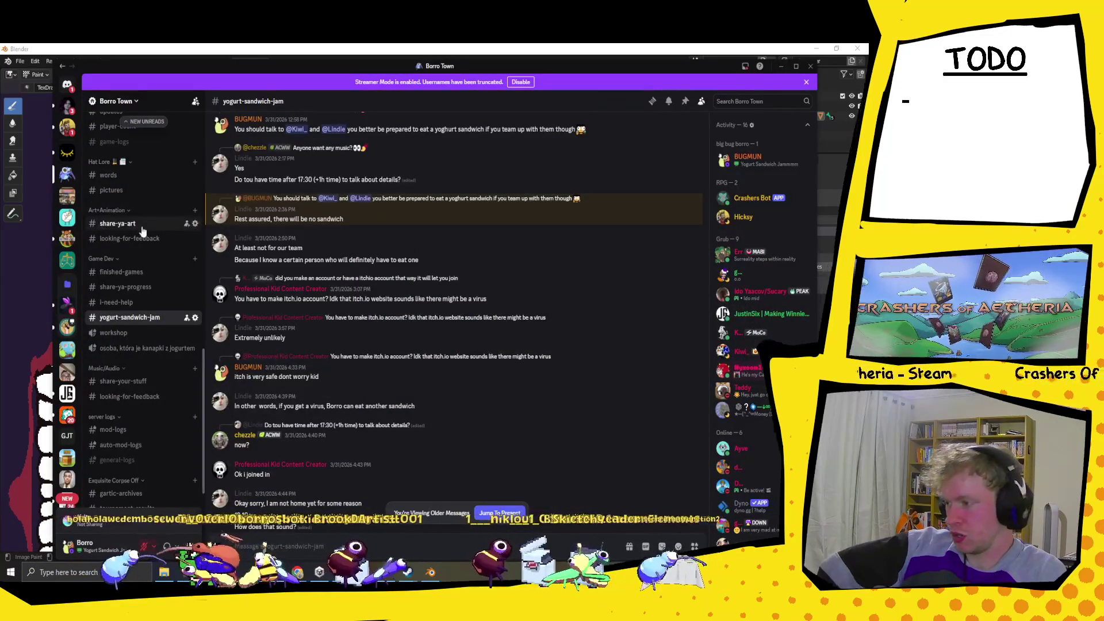
Open the new-grubs channel, read its latest messages, and return to Blender.
scroll(142, 230, "up", 5)
scroll(143, 230, "up", 5)
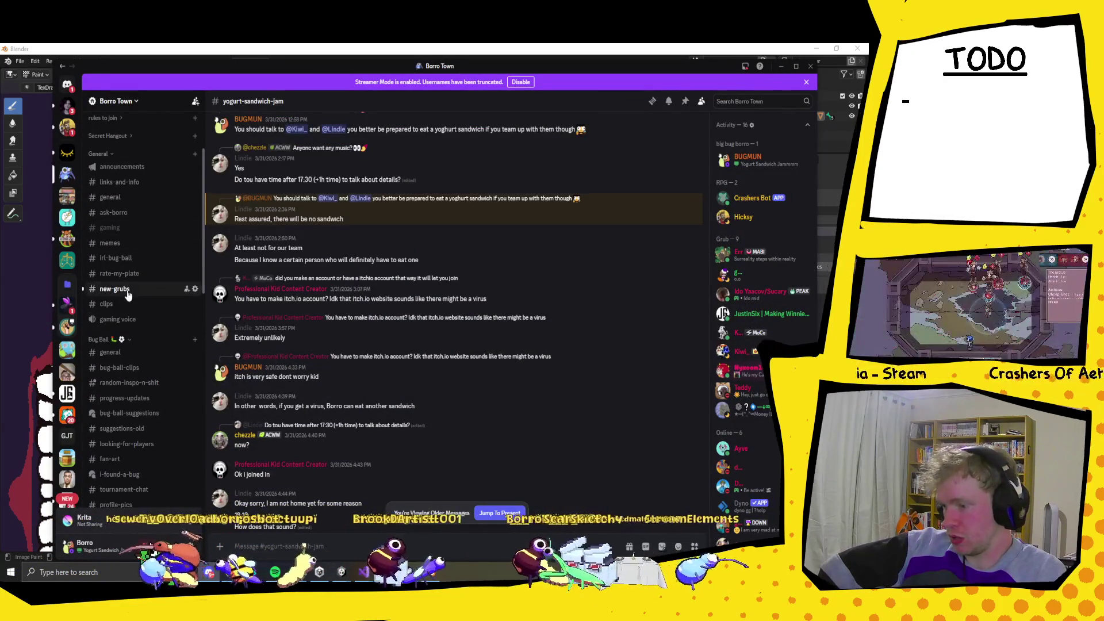
left_click(128, 292)
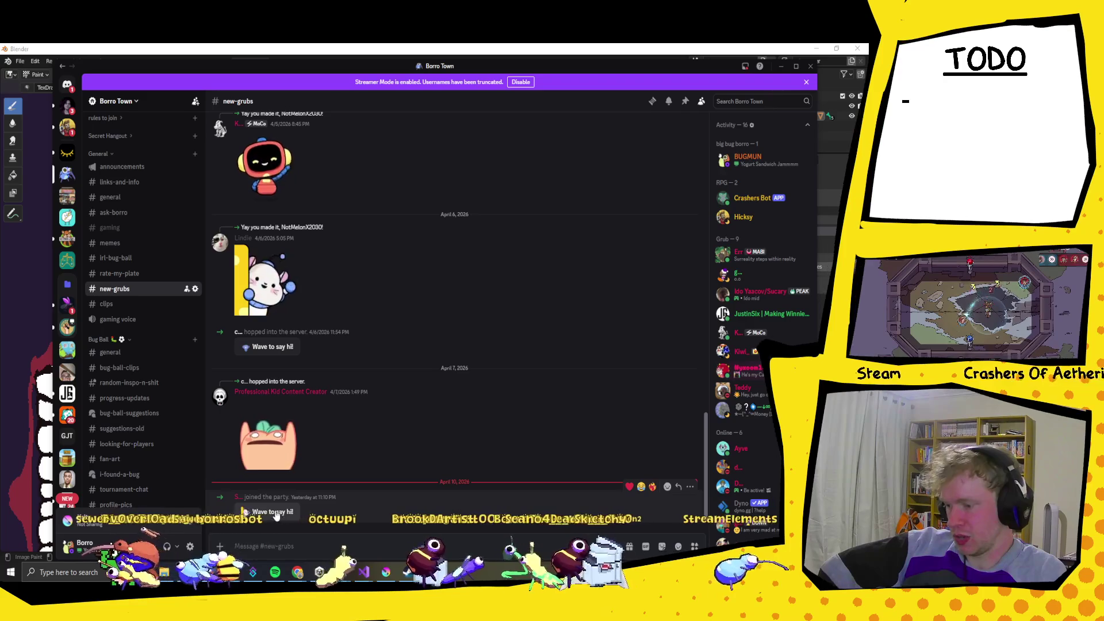
scroll(276, 515, "down", 2)
scroll(125, 308, "down", 5)
scroll(125, 308, "up", 3)
scroll(126, 304, "up", 3)
scroll(127, 302, "up", 4)
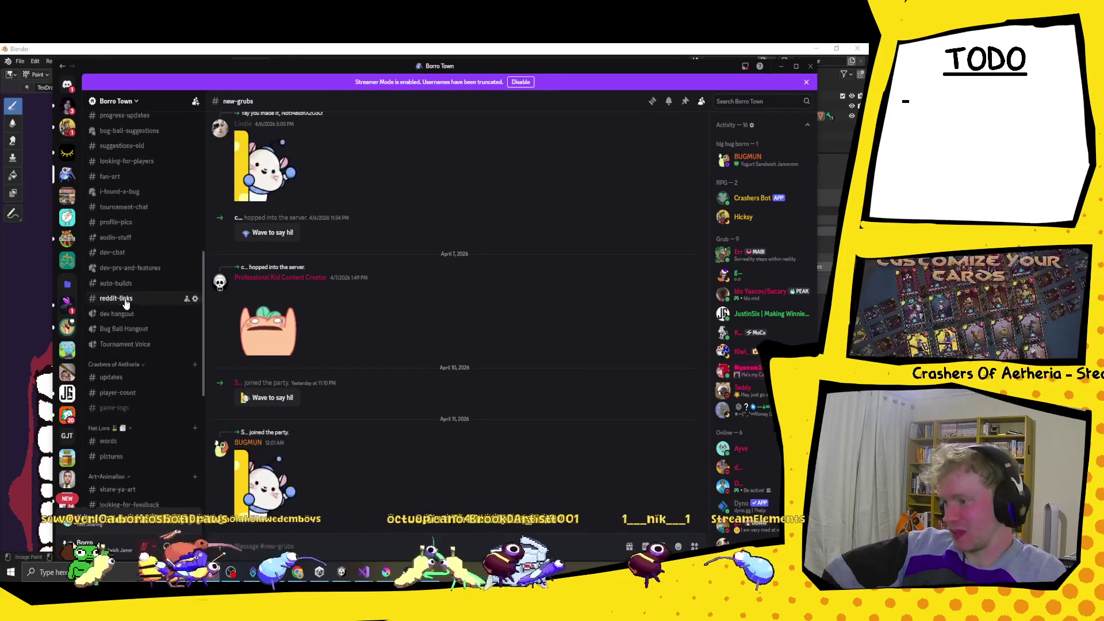
scroll(138, 265, "down", 5)
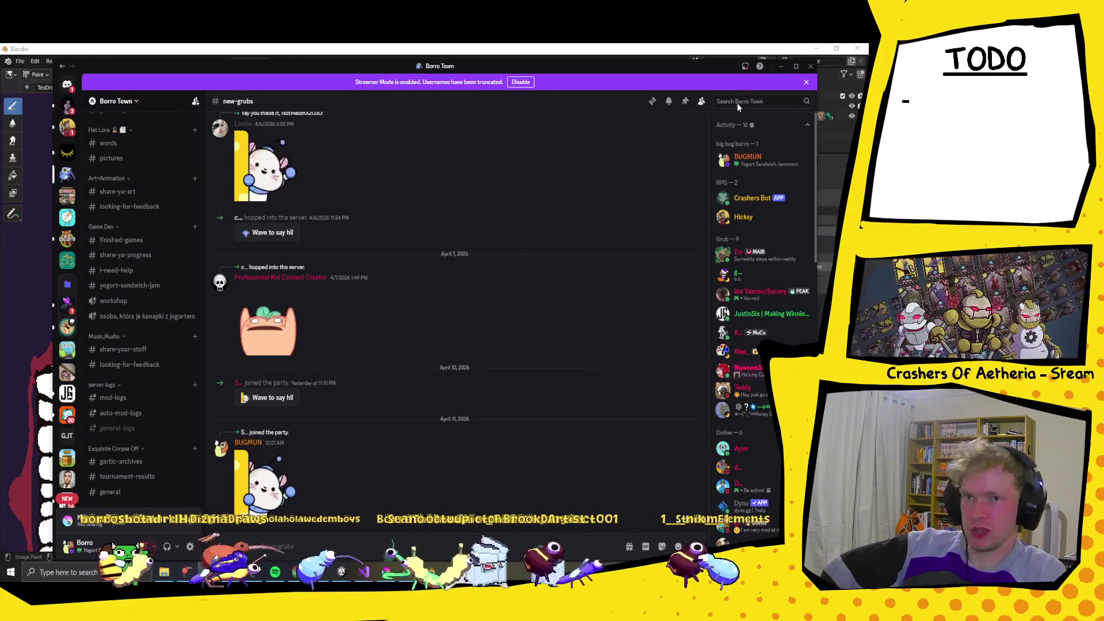
left_click(810, 66)
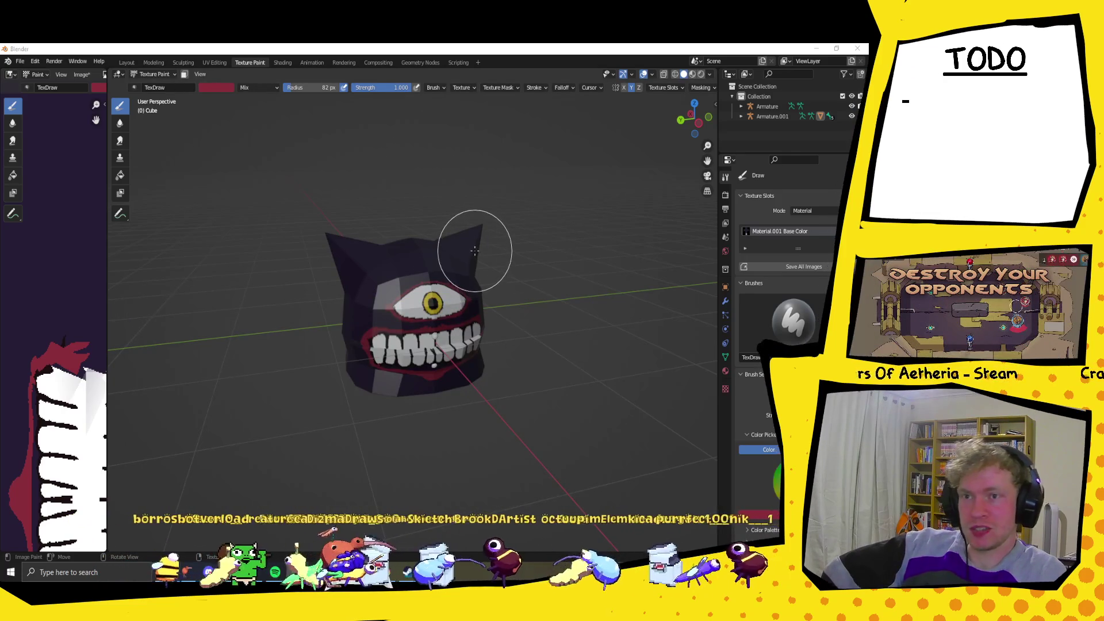
Widen the texture image view and sample the eye's yellow as brush colour.
mouse_move(445, 295)
middle_mouse_down()
mouse_move(434, 247)
mouse_move(431, 270)
middle_mouse_up()
scroll(433, 248, "up", 2)
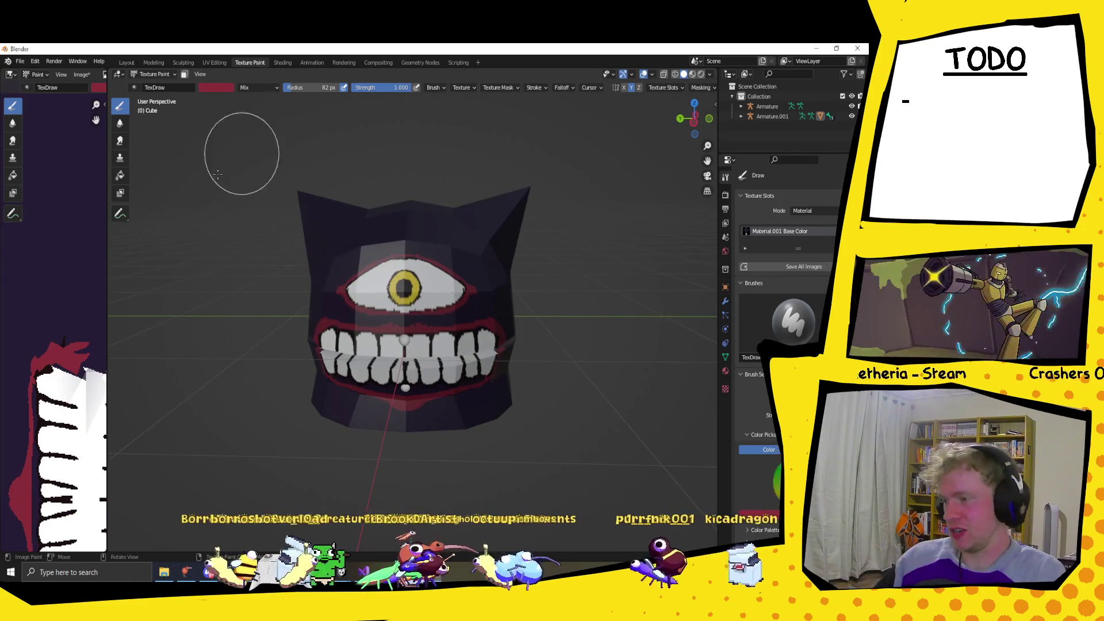
scroll(120, 282, "down", 2)
scroll(81, 301, "down", 2)
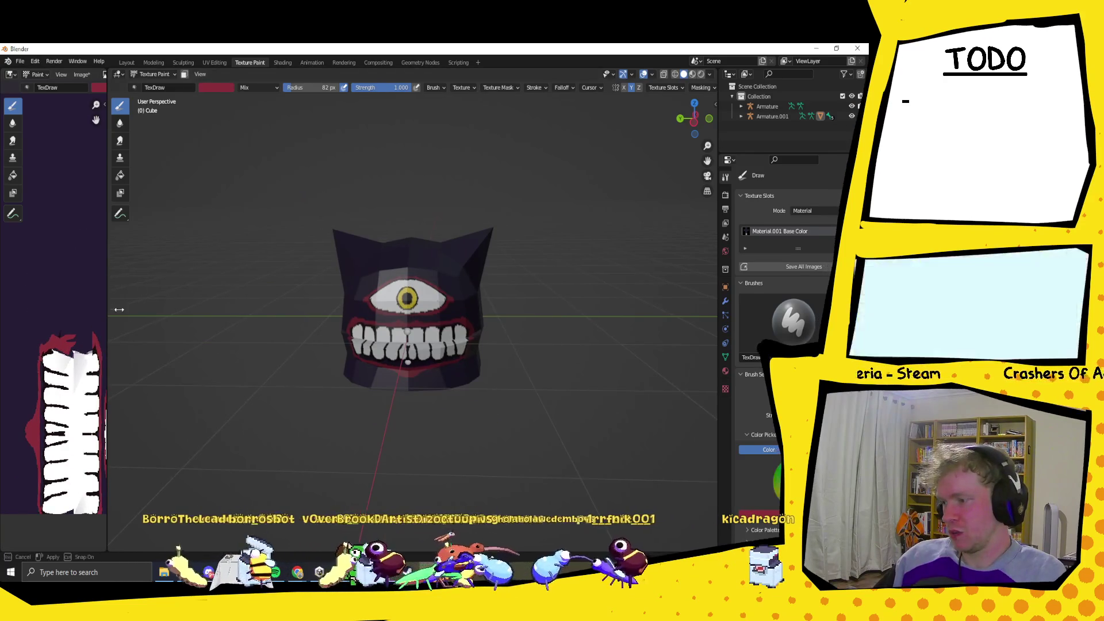
left_click_drag(107, 304, 341, 304)
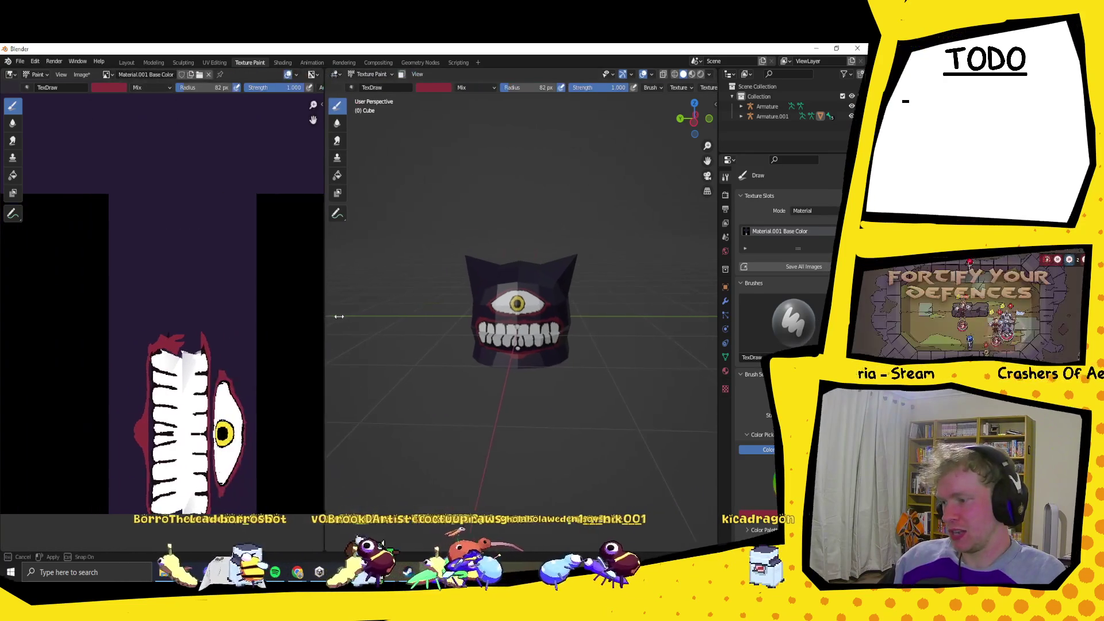
left_click(446, 88)
left_click(509, 196)
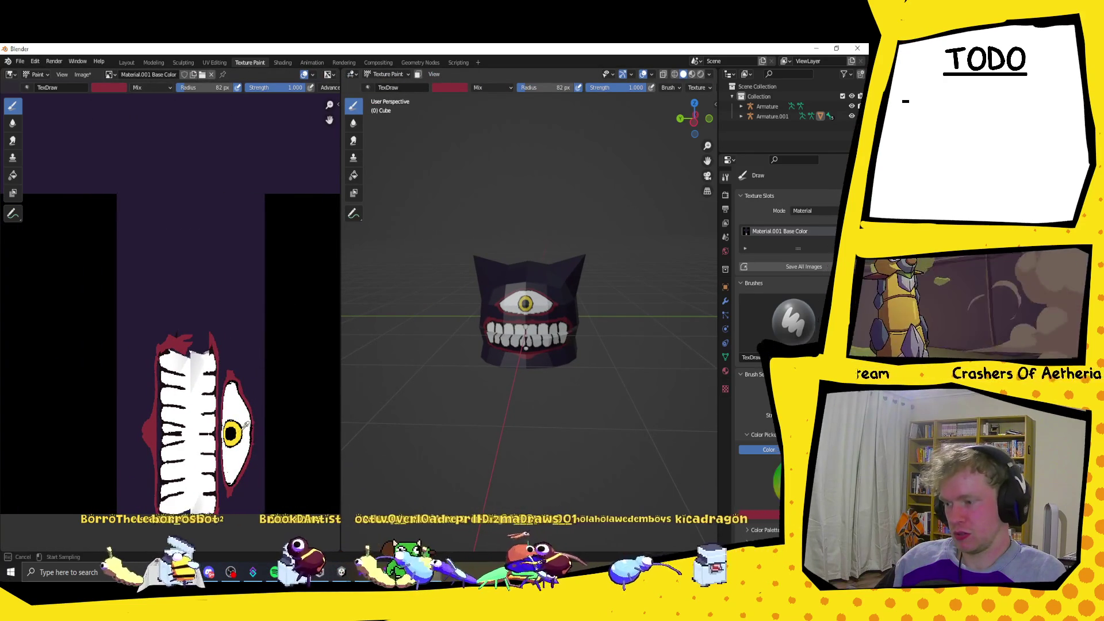
Paint both horn tips yellow.
left_click(232, 432)
mouse_move(672, 268)
middle_mouse_down()
mouse_move(526, 266)
mouse_move(426, 234)
mouse_move(625, 224)
mouse_move(608, 242)
mouse_move(547, 198)
mouse_move(504, 277)
mouse_move(476, 224)
middle_mouse_up()
left_click(407, 225)
left_click(643, 215)
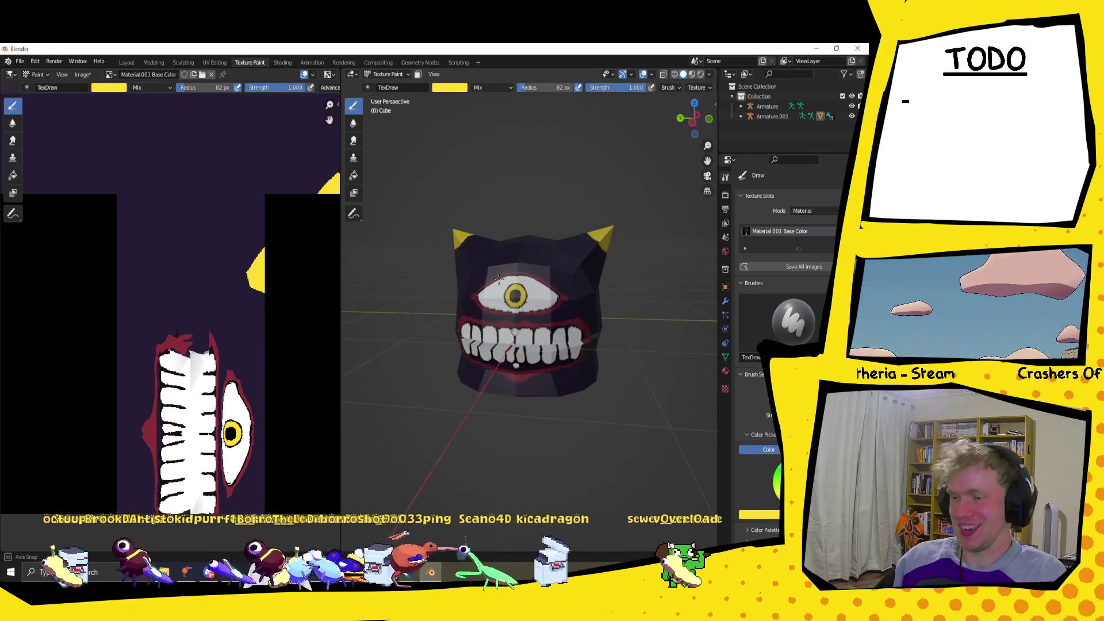
Set the brush colour to dark red with a 5 px radius.
scroll(475, 224, "up", 3)
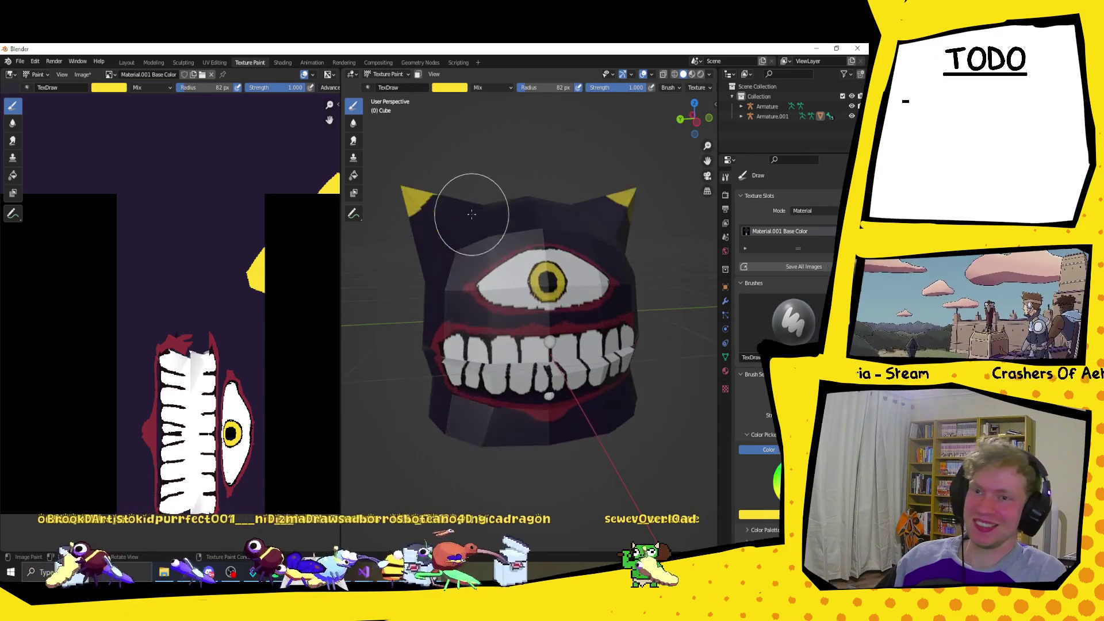
left_click(450, 88)
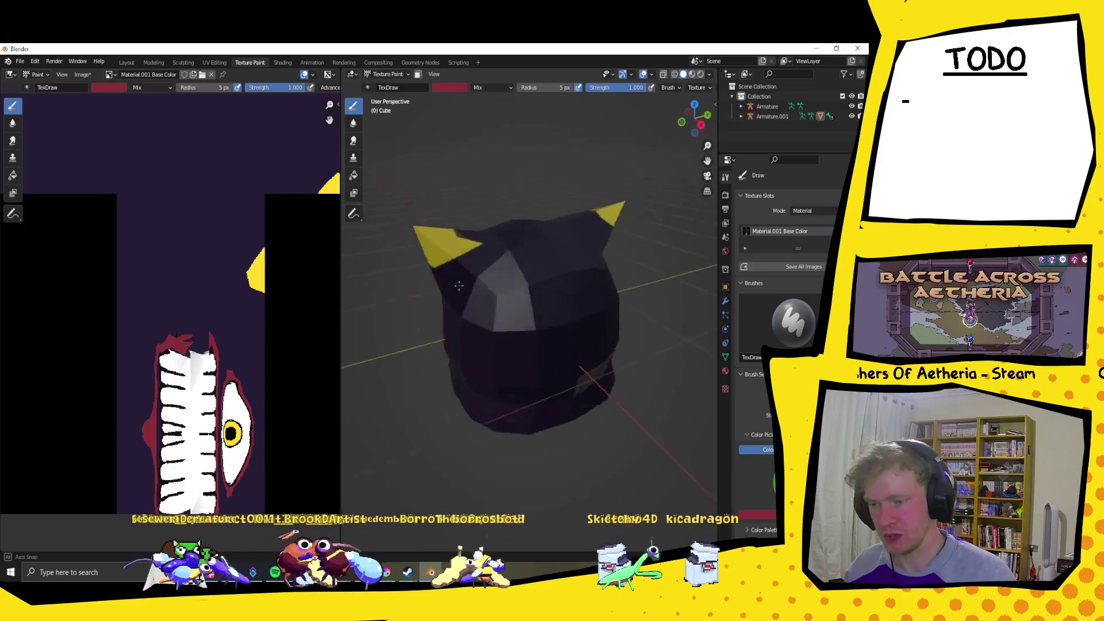
mouse_move(437, 247)
middle_mouse_down()
mouse_move(471, 241)
mouse_move(626, 278)
mouse_move(580, 268)
middle_mouse_up()
scroll(472, 241, "down", 2)
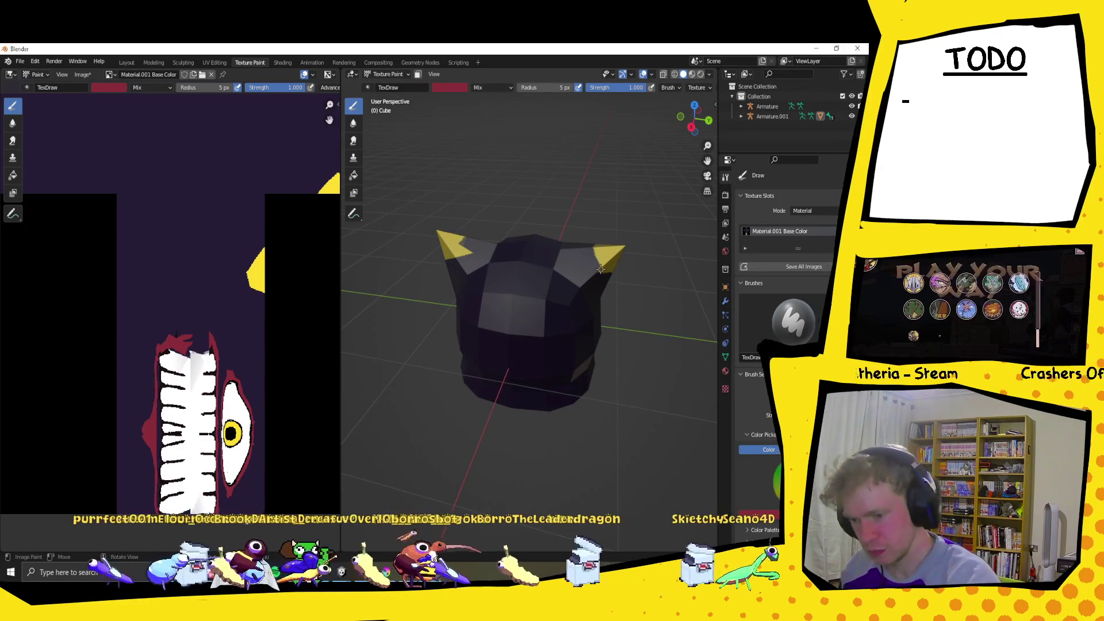
Paint a thin red line along the right horn's edge and widen the 3D viewport.
left_click_drag(595, 249, 601, 269)
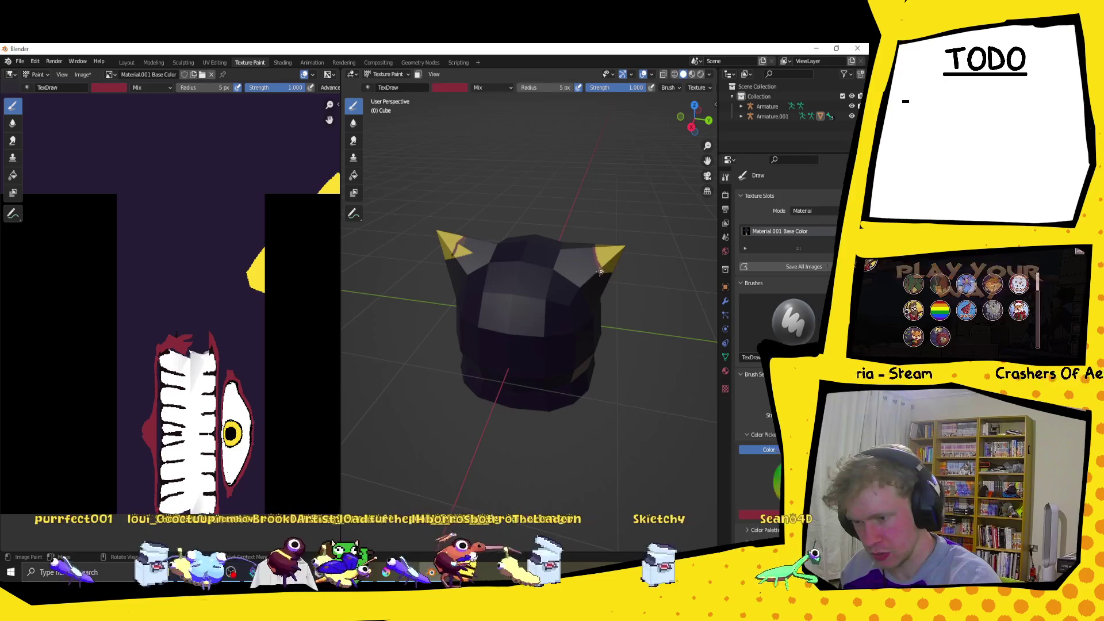
middle_click_drag(481, 198, 476, 236)
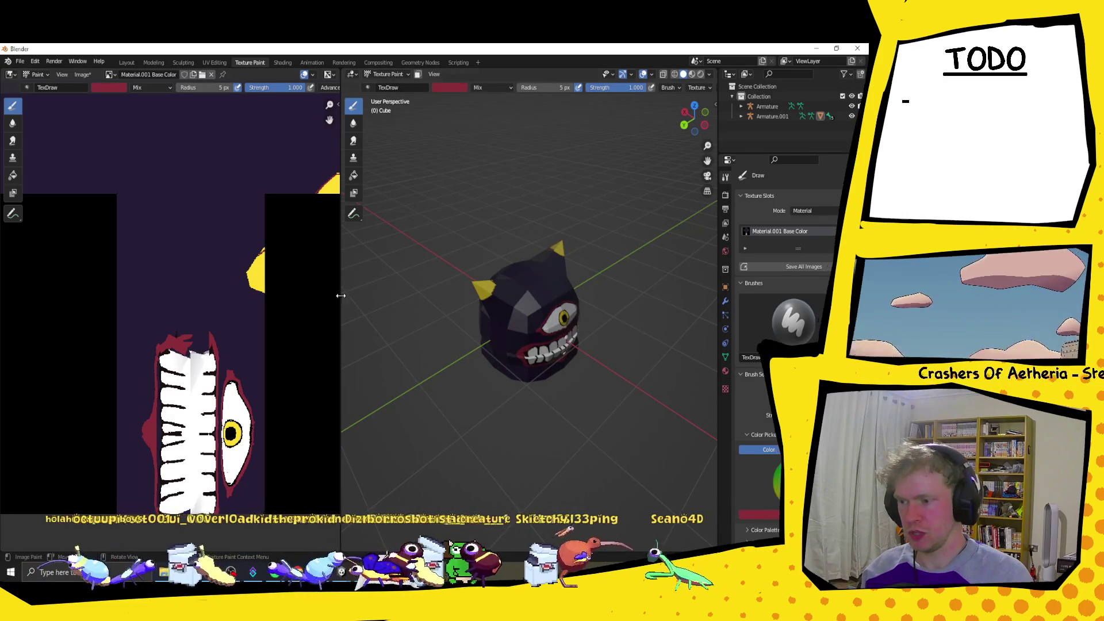
left_click_drag(339, 293, 208, 292)
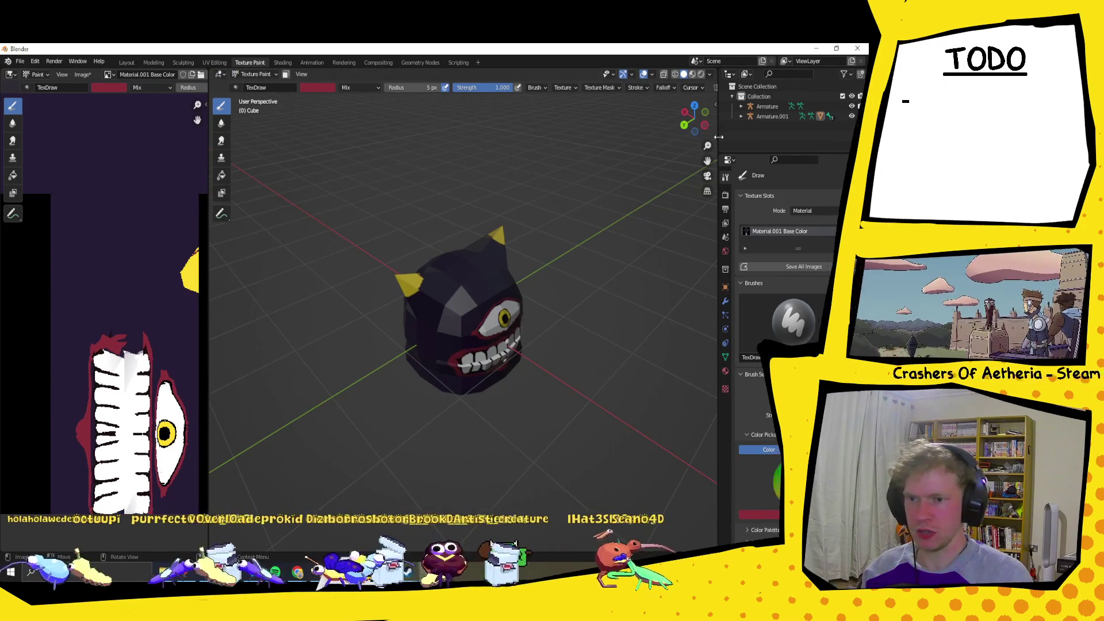
left_click_drag(718, 135, 808, 135)
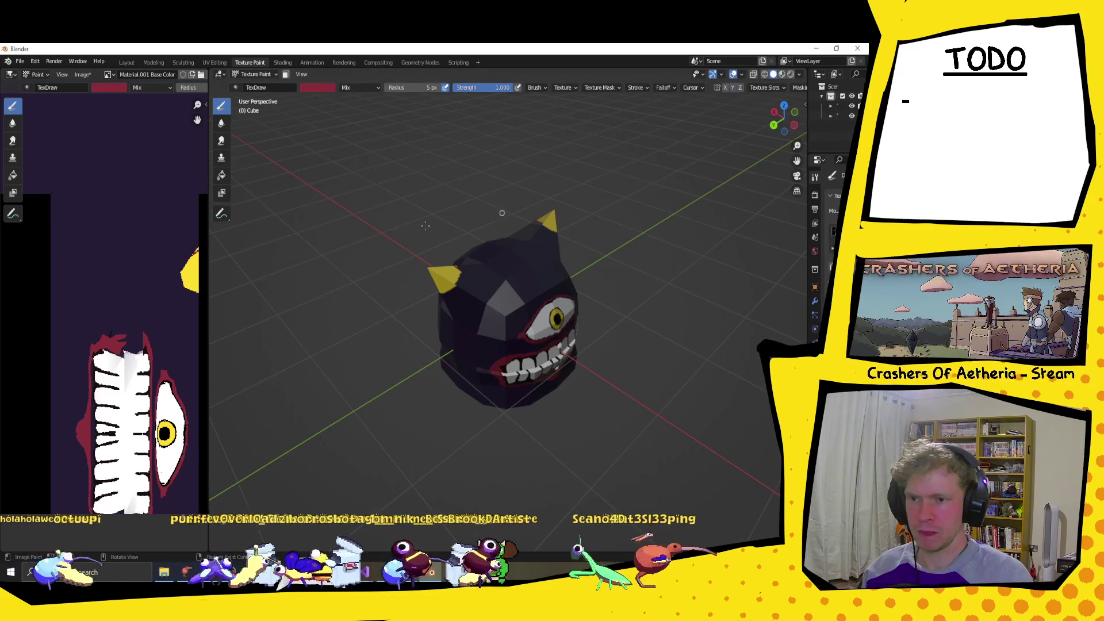
Sample the helmet's dark purple as the brush colour with the eyedropper.
left_click(320, 90)
left_click(376, 198)
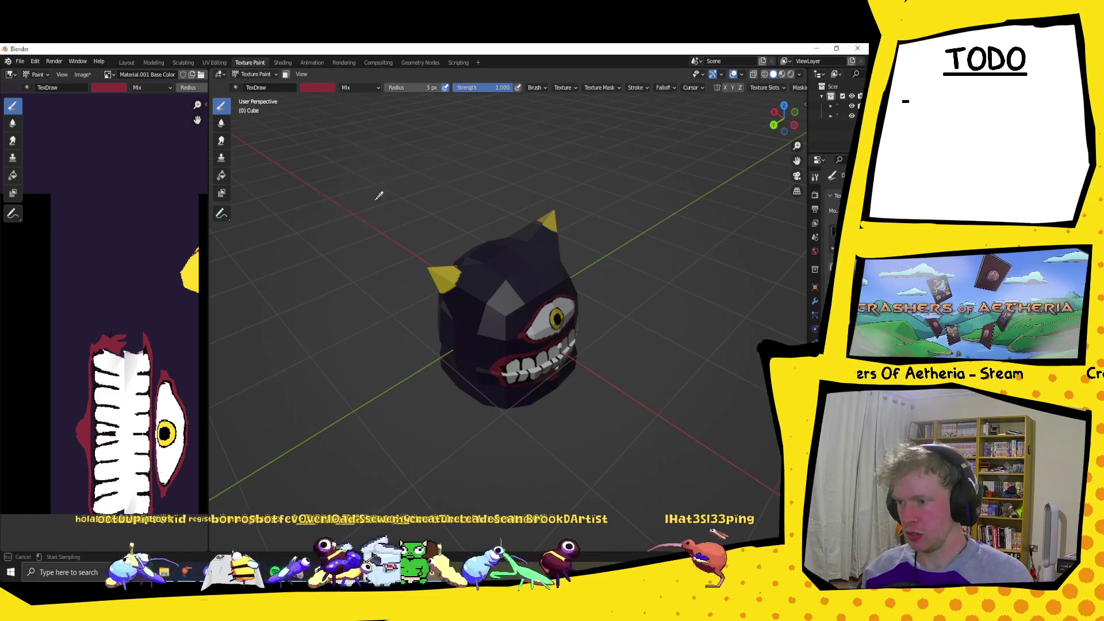
middle_click_drag(532, 273, 457, 277)
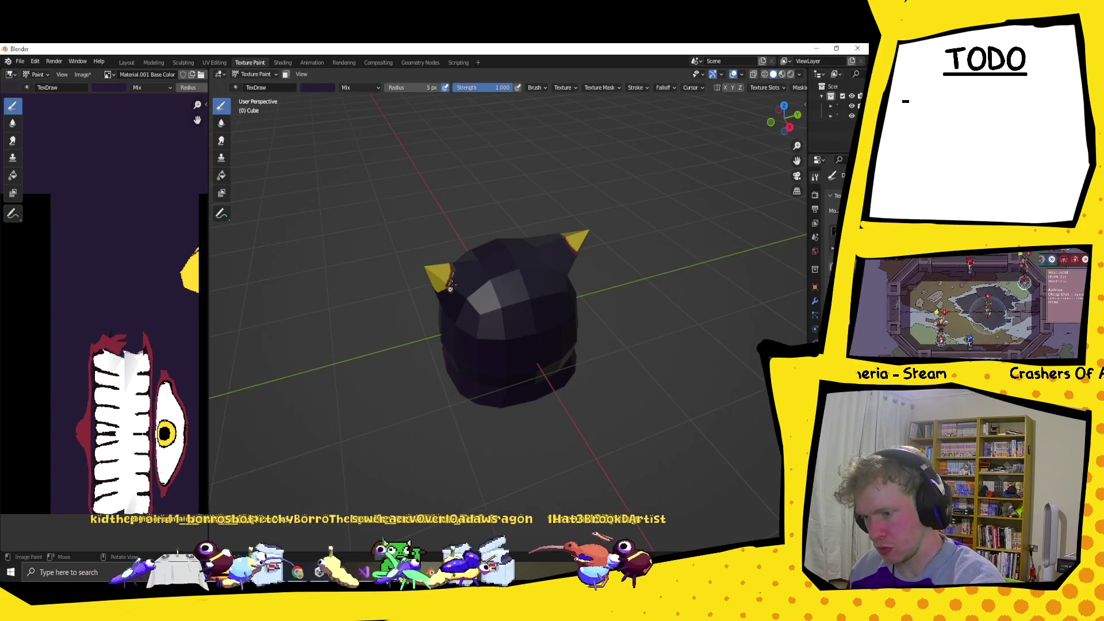
mouse_move(451, 279)
middle_mouse_down()
mouse_move(682, 157)
mouse_move(530, 211)
mouse_move(154, 406)
middle_mouse_up()
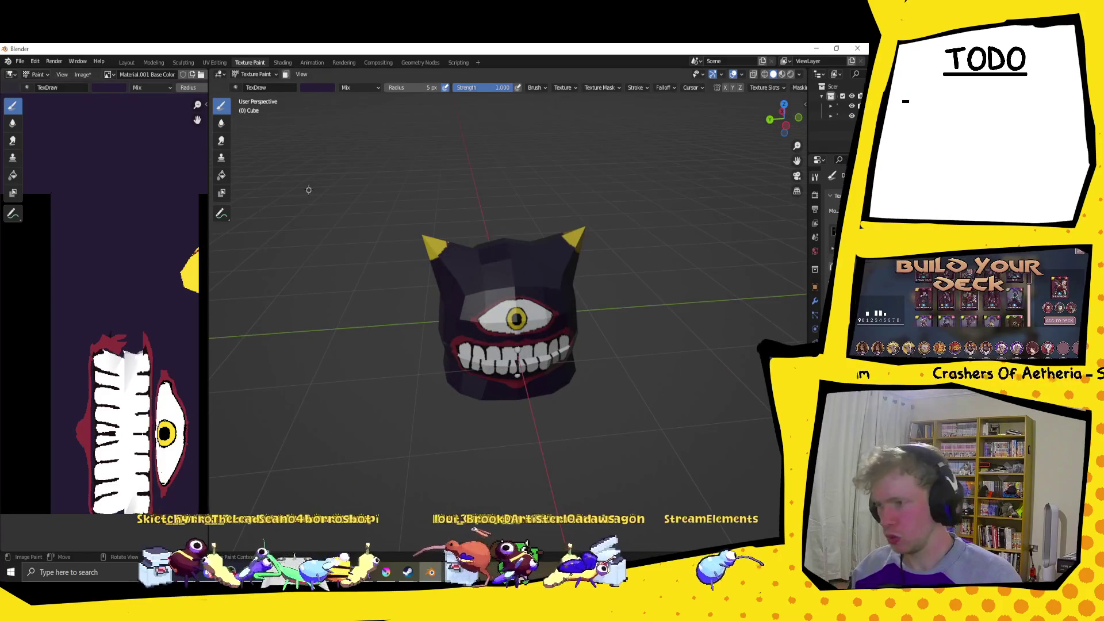
left_click(328, 87)
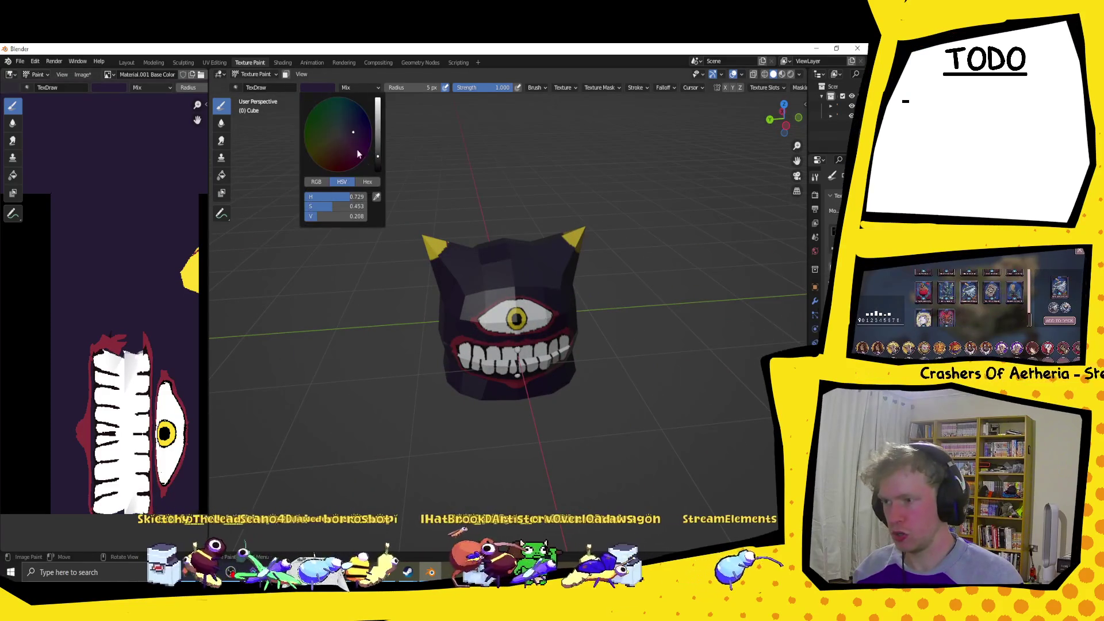
Sample red from the model and paint a band around the right horn's base.
left_click(377, 197)
scroll(405, 232, "up", 2)
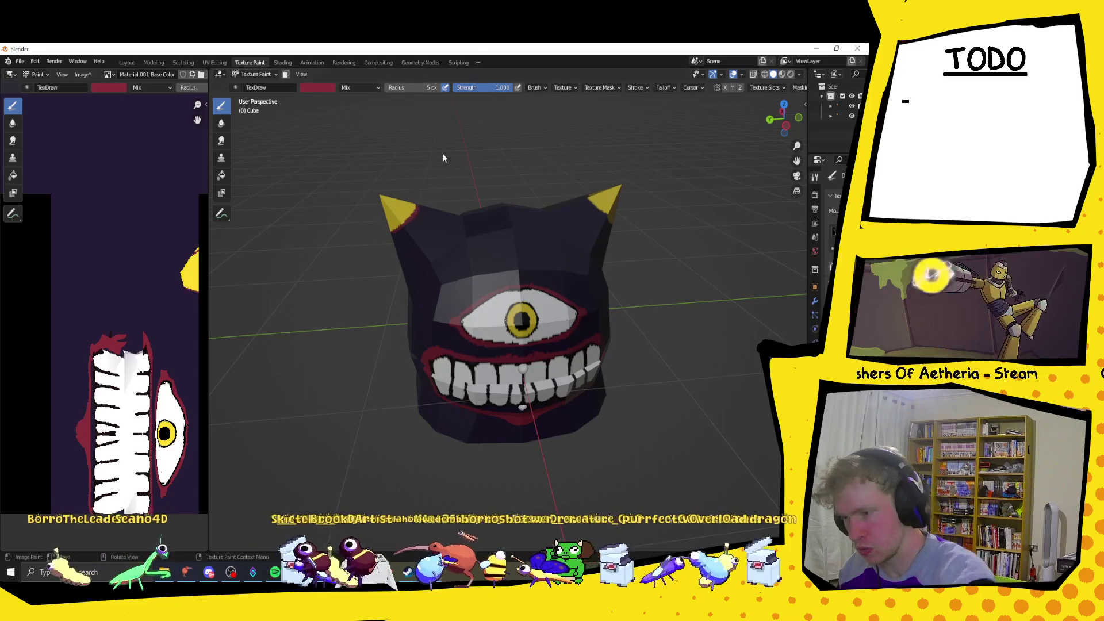
mouse_move(443, 158)
middle_mouse_down()
mouse_move(597, 171)
mouse_move(476, 116)
middle_mouse_up()
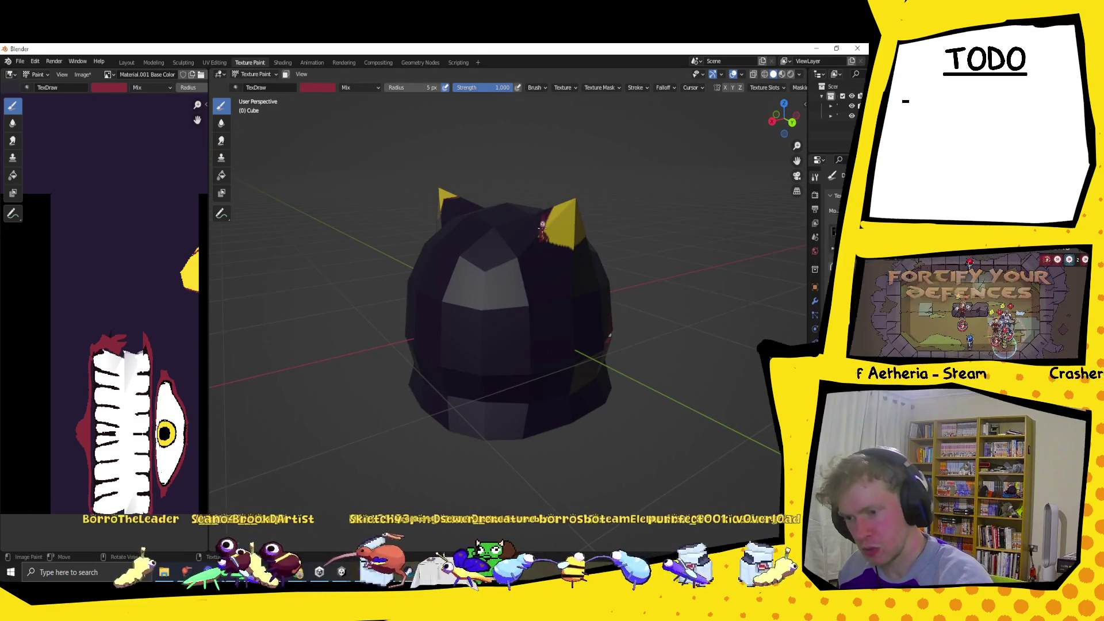
left_click_drag(541, 231, 569, 247)
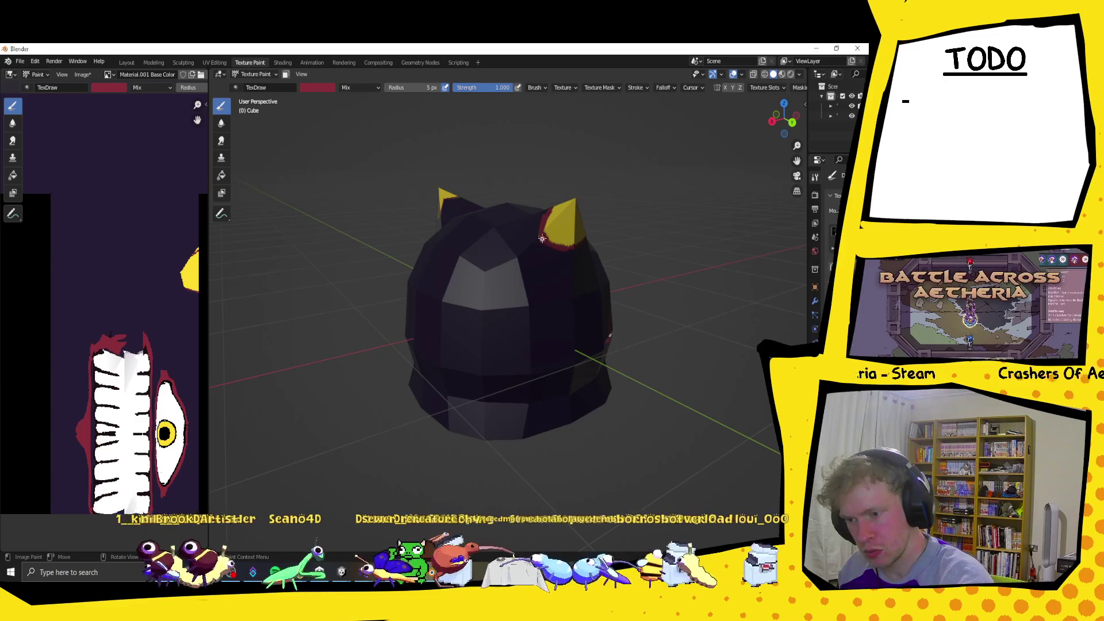
middle_click_drag(554, 193, 406, 243)
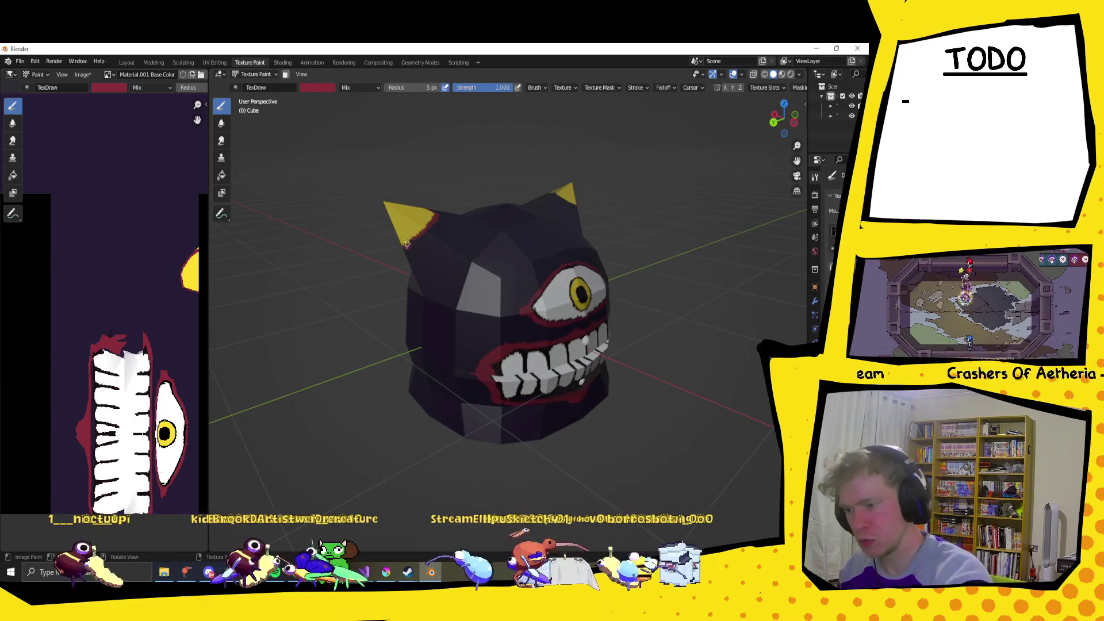
Paint red streaks around the left horn's base.
mouse_move(482, 162)
middle_mouse_down()
mouse_move(426, 216)
mouse_move(412, 214)
middle_mouse_up()
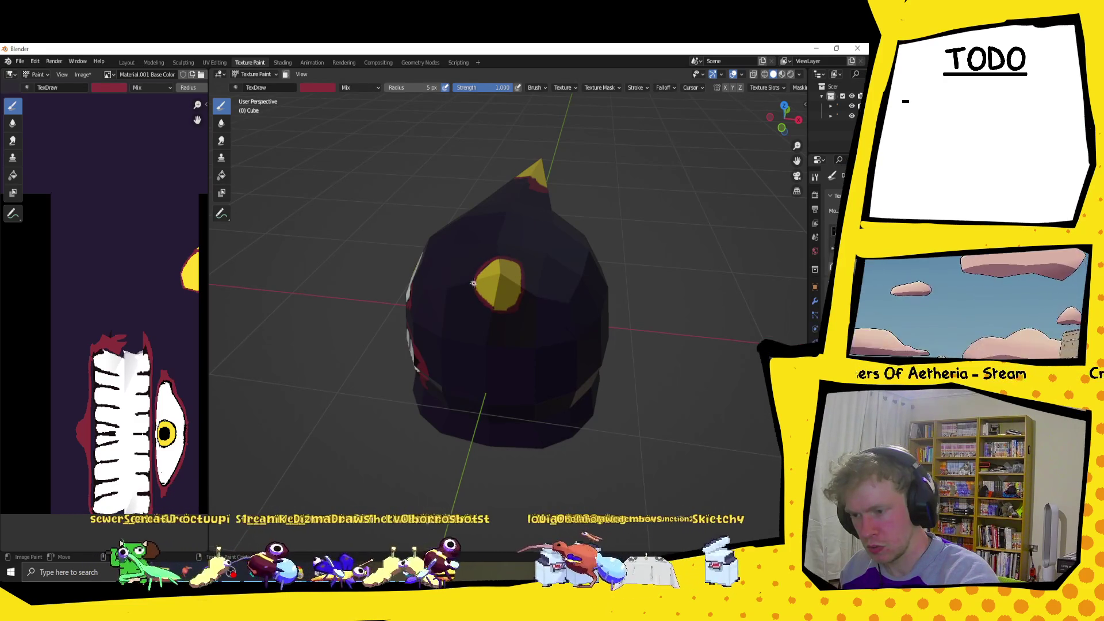
mouse_move(500, 224)
middle_mouse_down()
mouse_move(451, 127)
mouse_move(401, 222)
middle_mouse_up()
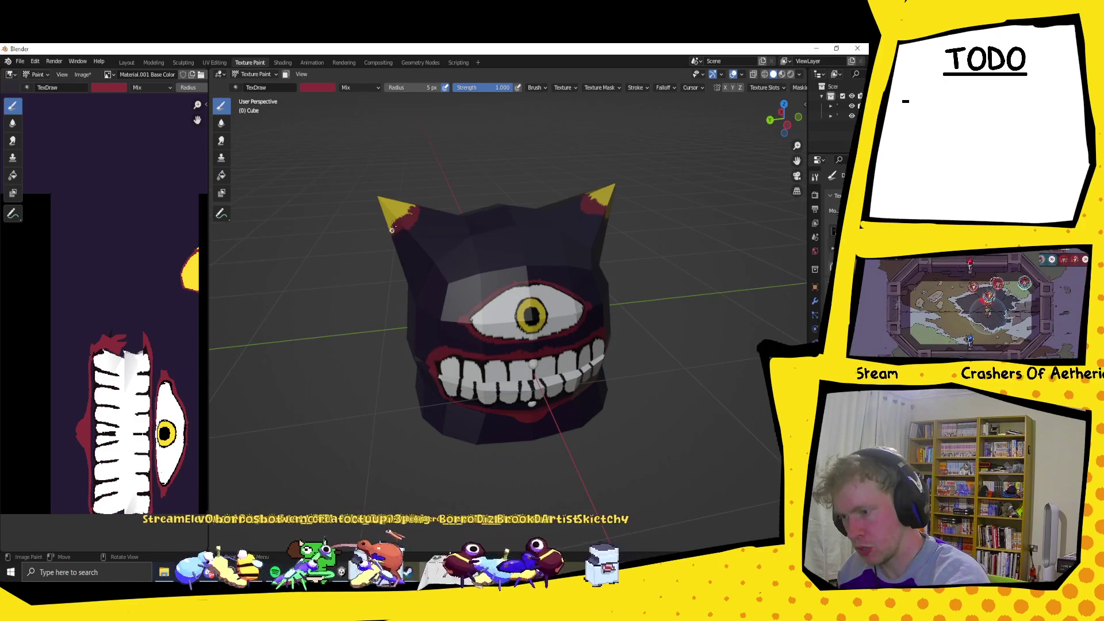
middle_click_drag(409, 202, 510, 243)
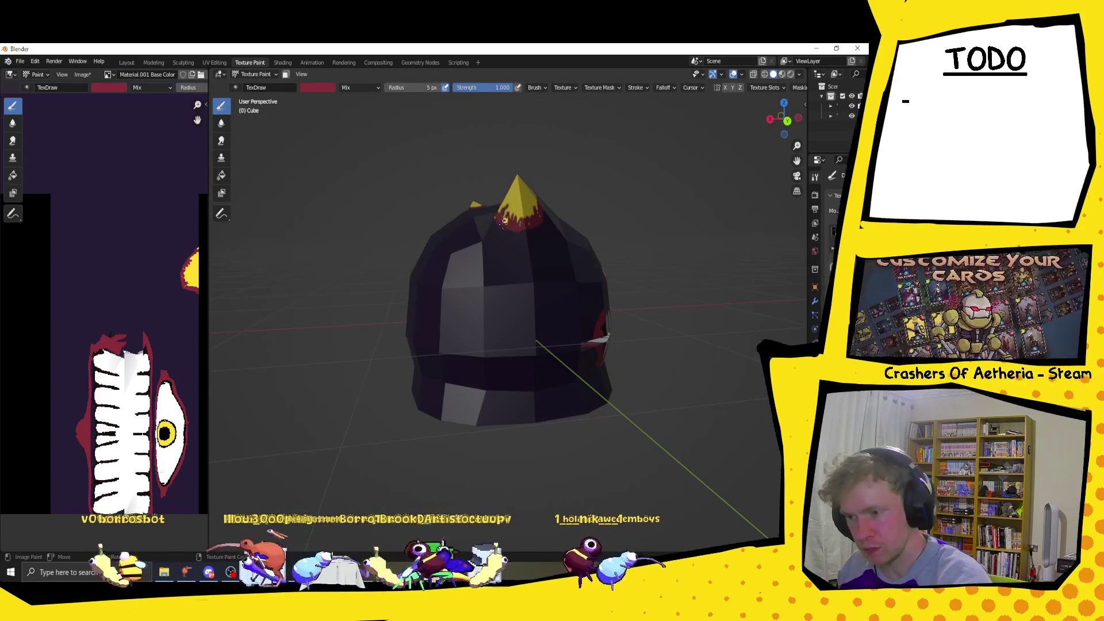
middle_click_drag(513, 192, 701, 240)
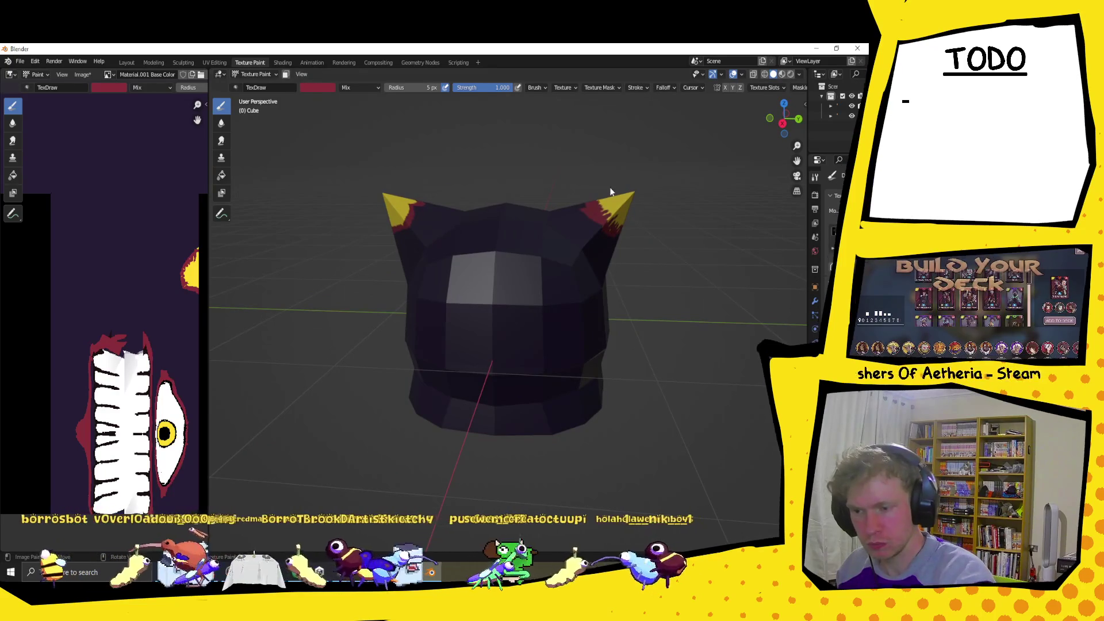
mouse_move(609, 190)
middle_mouse_down()
mouse_move(431, 263)
mouse_move(465, 260)
middle_mouse_up()
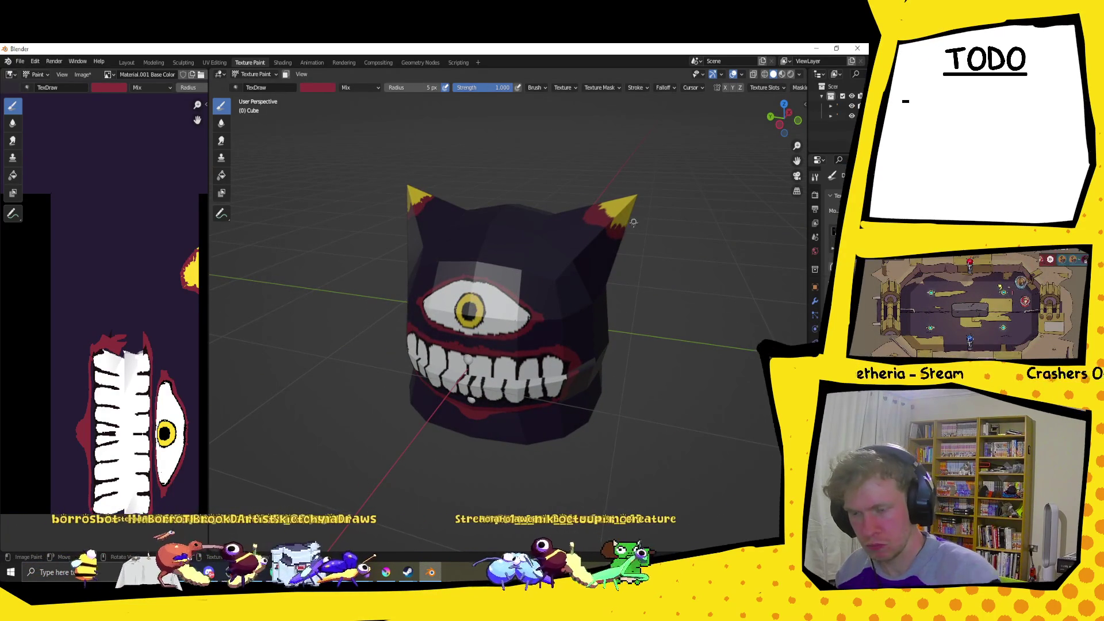
middle_click_drag(633, 226, 491, 259)
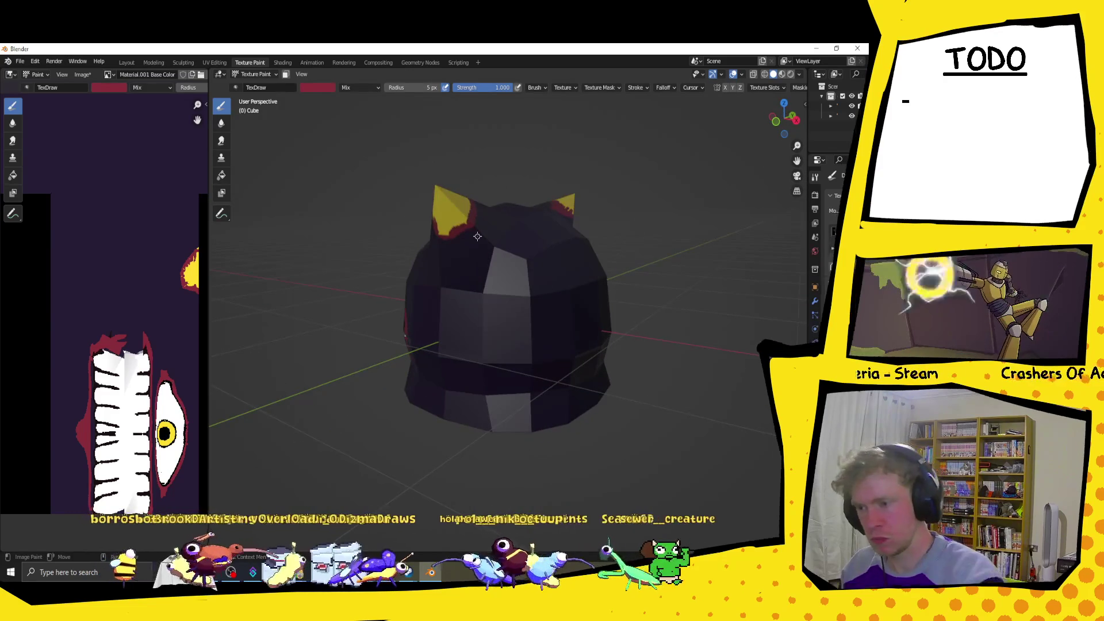
left_click_drag(466, 248, 454, 226)
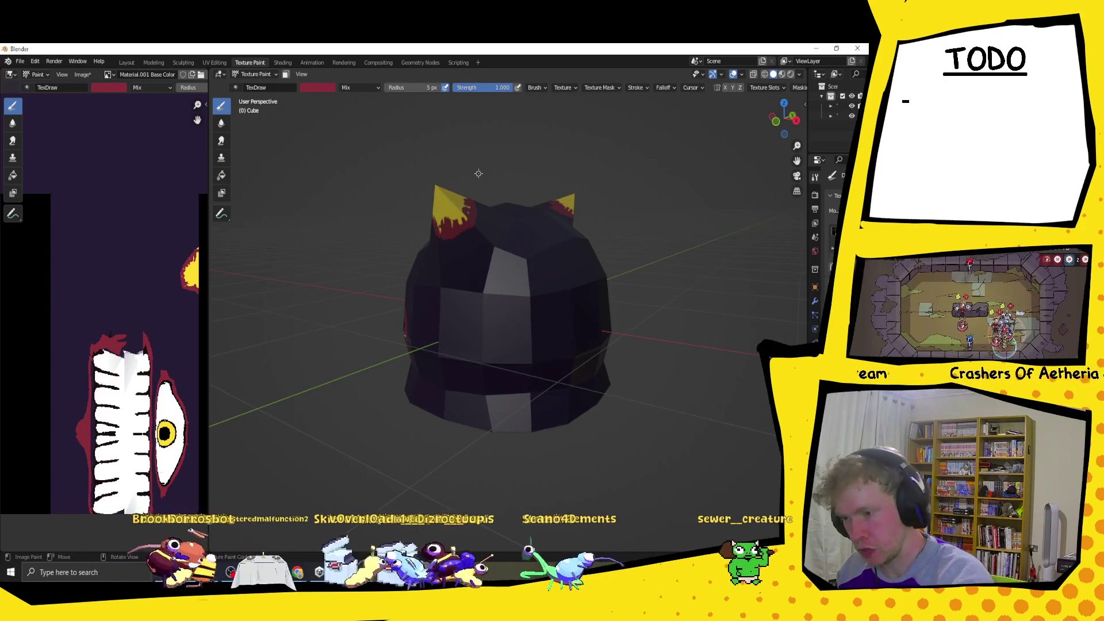
mouse_move(478, 173)
middle_mouse_down()
mouse_move(629, 205)
mouse_move(547, 172)
middle_mouse_up()
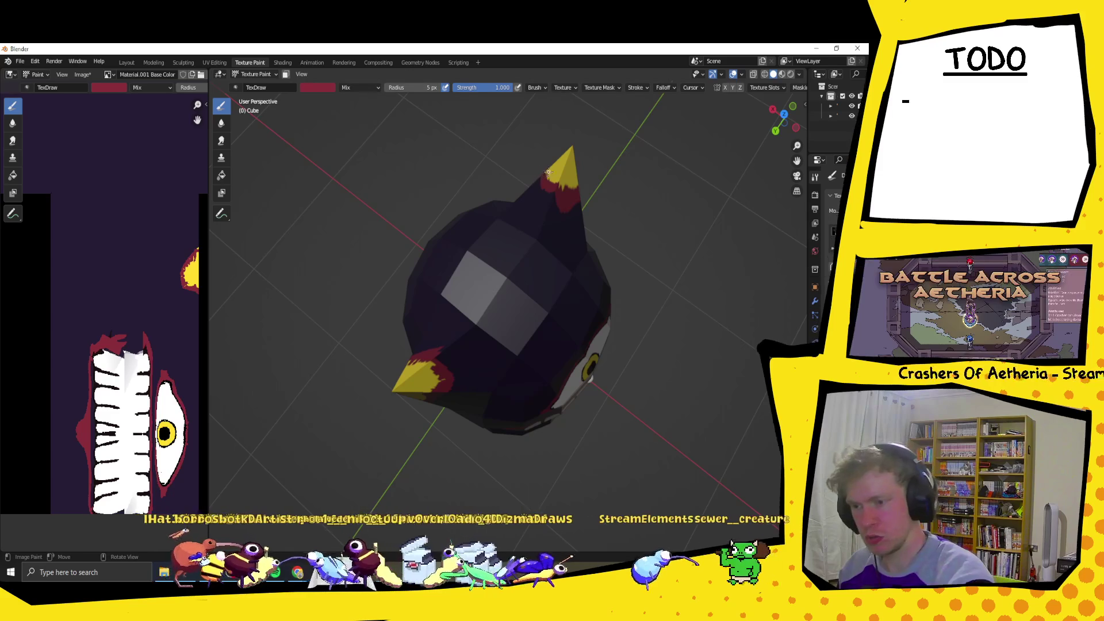
mouse_move(549, 186)
middle_mouse_down()
mouse_move(525, 109)
mouse_move(534, 98)
middle_mouse_up()
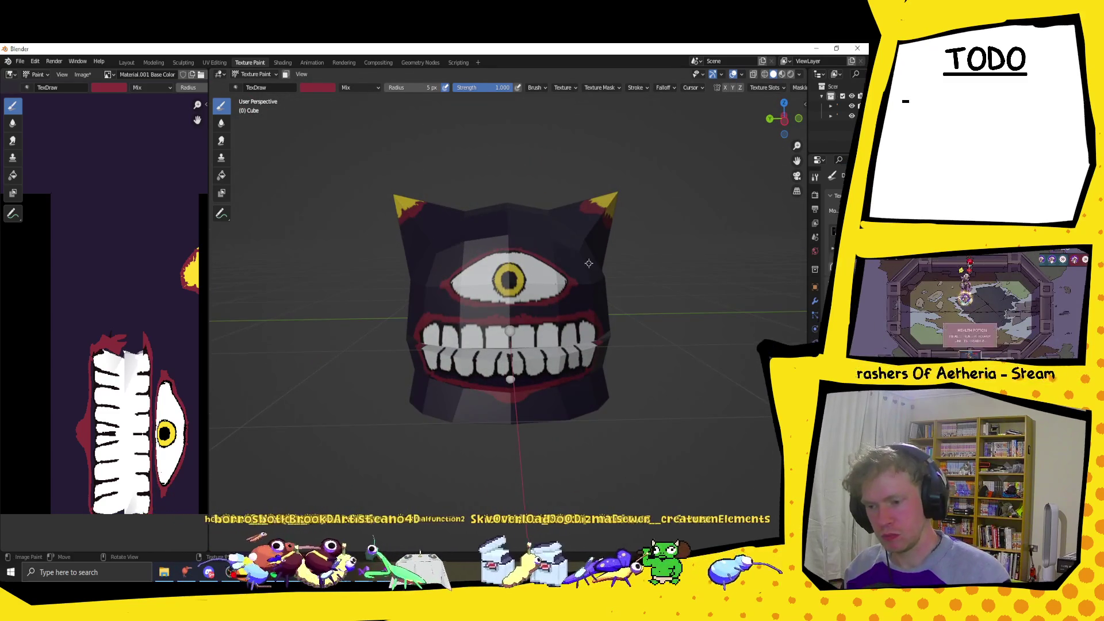
scroll(588, 262, "down", 2)
mouse_move(588, 263)
middle_mouse_down()
mouse_move(615, 254)
mouse_move(579, 225)
middle_mouse_up()
scroll(579, 225, "down", 2)
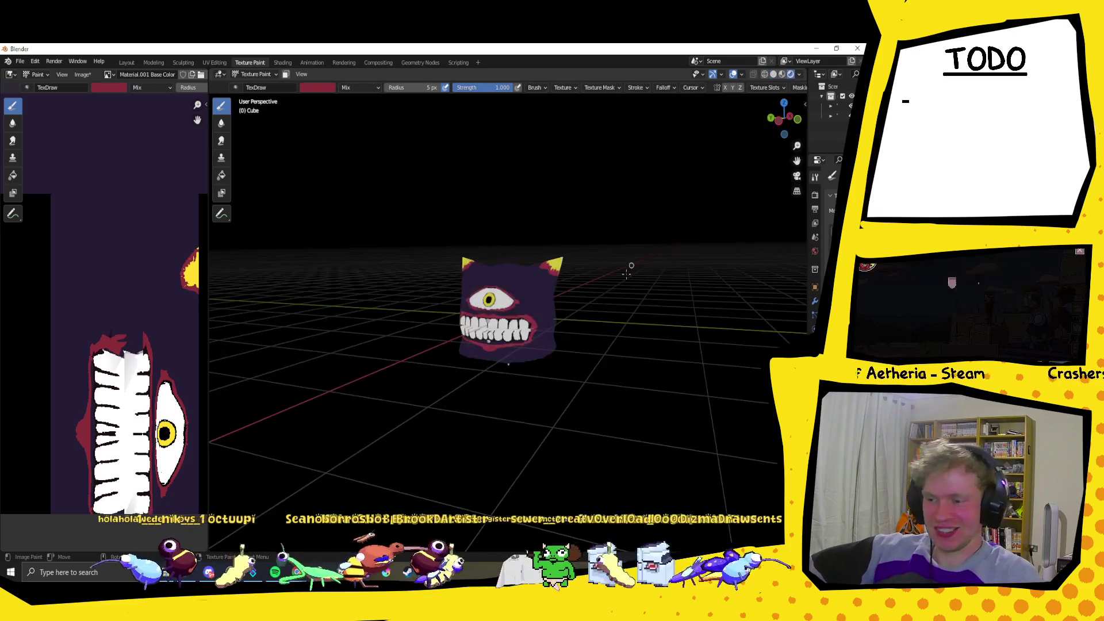
Preview the helmet from the side in Rendered shading, then switch to the Chrome window.
key("z")
mouse_move(586, 306)
middle_mouse_down()
mouse_move(512, 310)
mouse_move(681, 294)
mouse_move(636, 229)
middle_mouse_up()
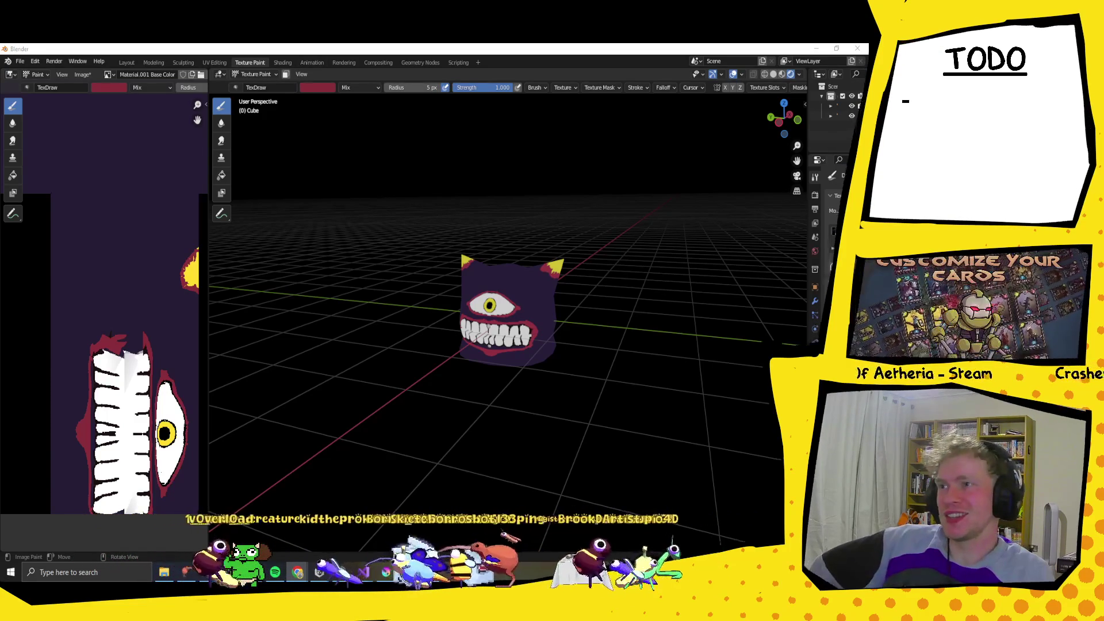
key("alt+Tab")
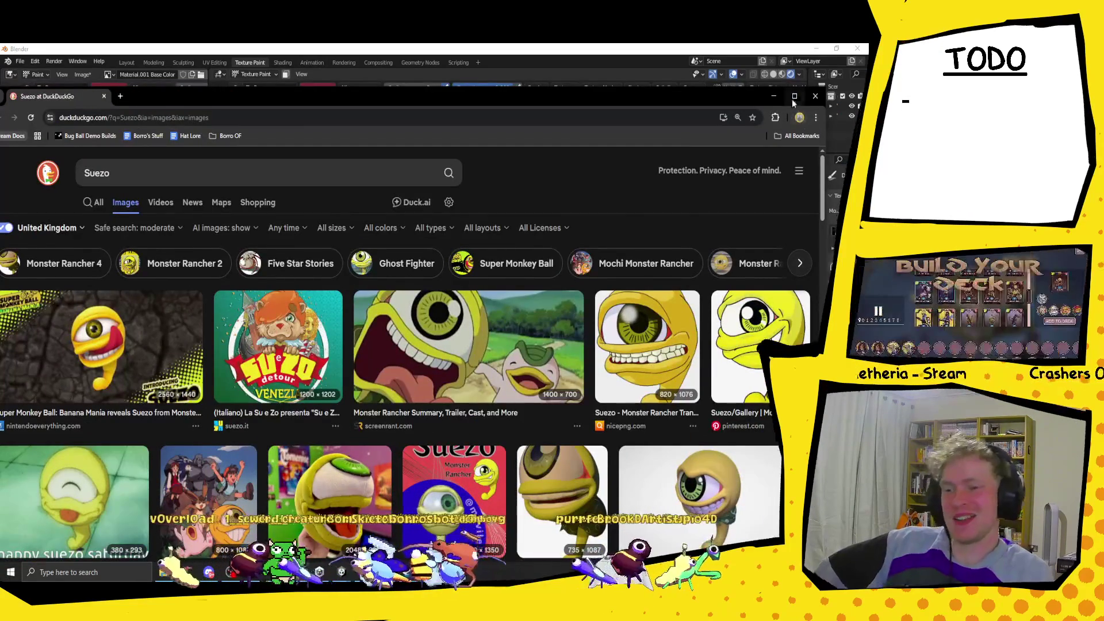
Maximise Chrome and search images for 'morphing jar' in a new tab.
left_click(794, 96)
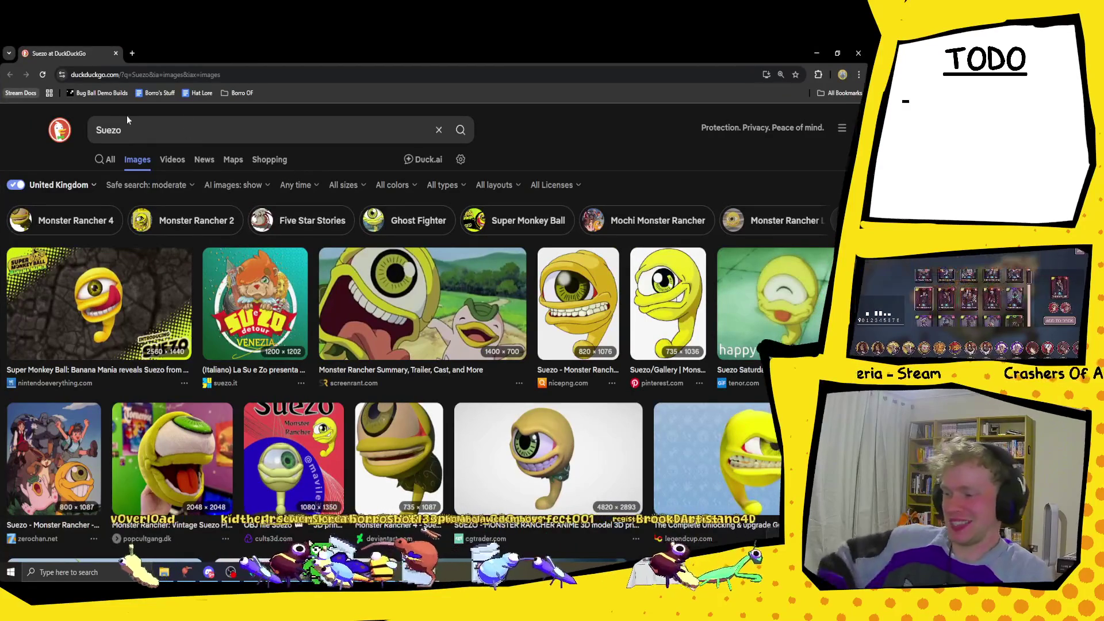
left_click(132, 53)
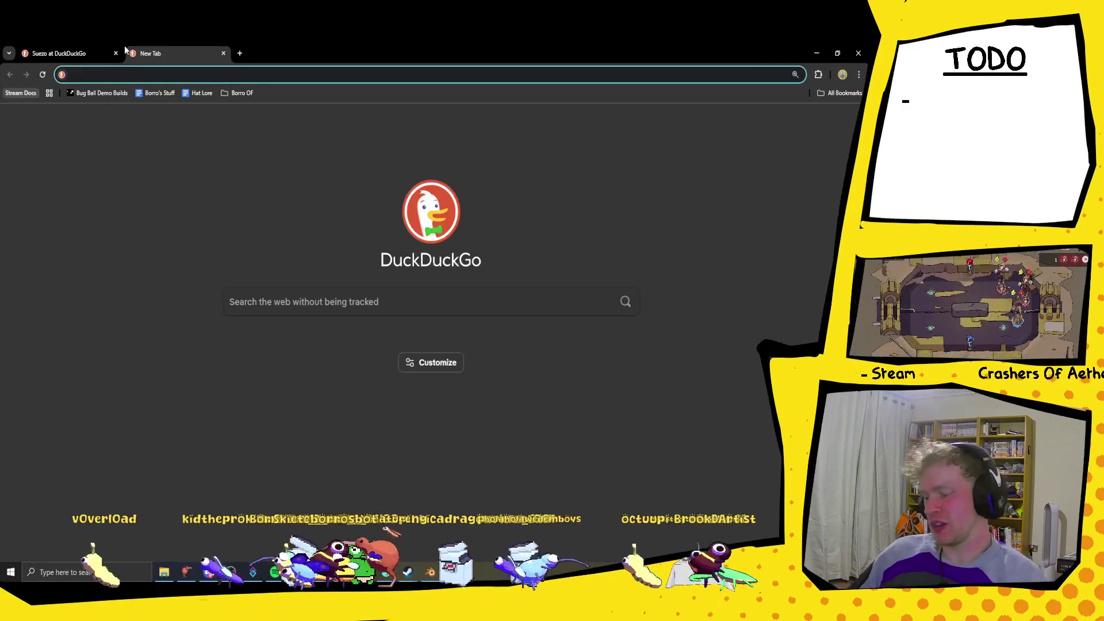
type("morphing jar")
key("Return")
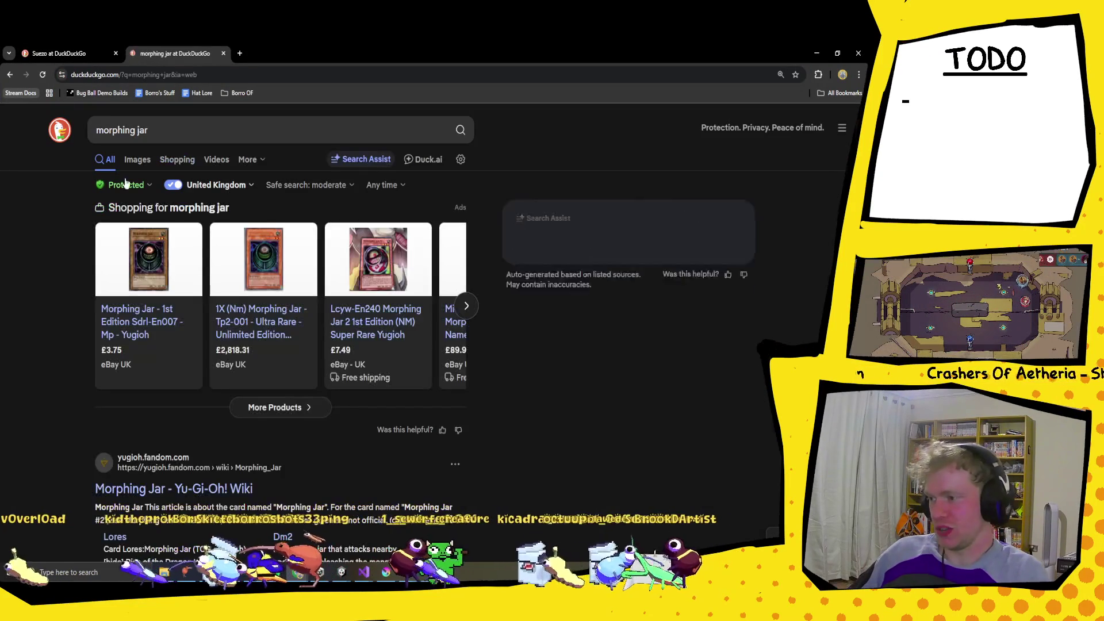
left_click(137, 161)
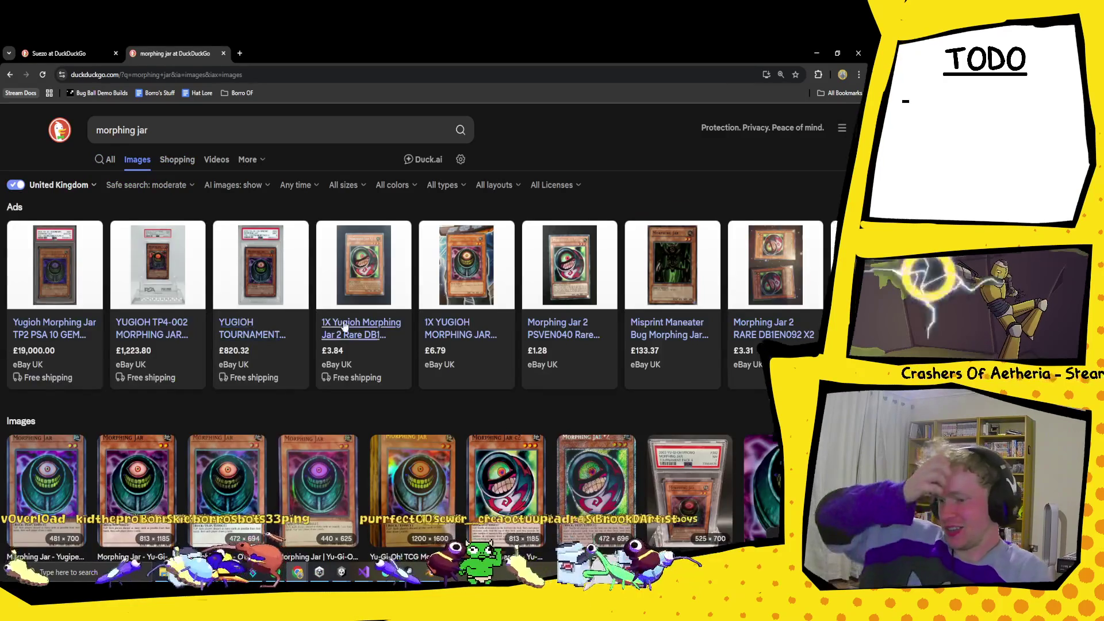
scroll(241, 315, "down", 3)
Look through the Suezo image results again.
left_click(58, 53)
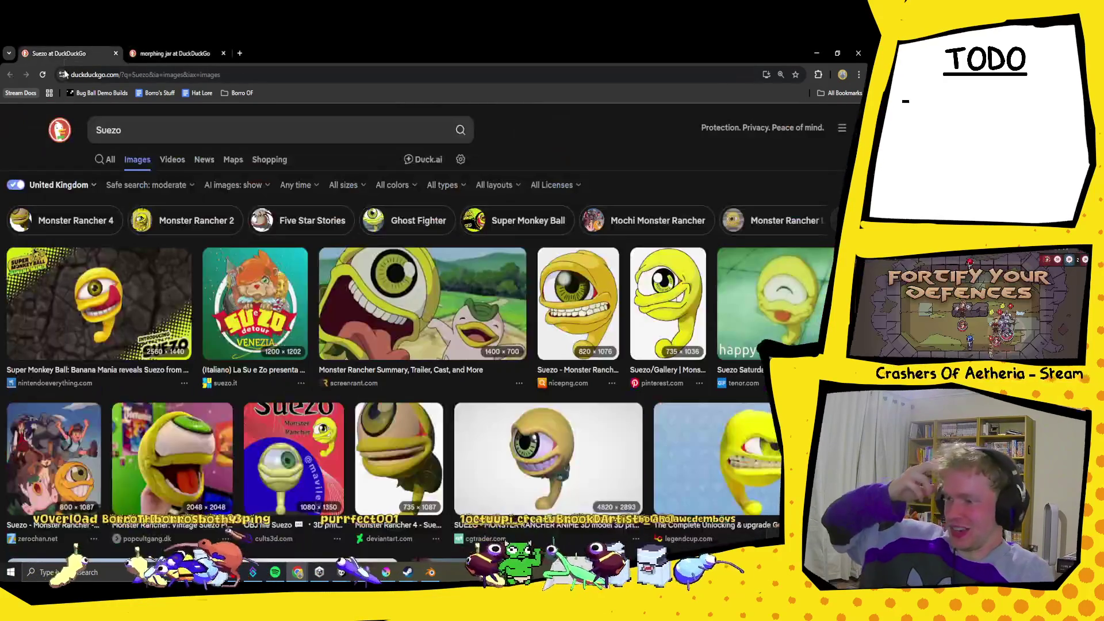
scroll(538, 386, "down", 1)
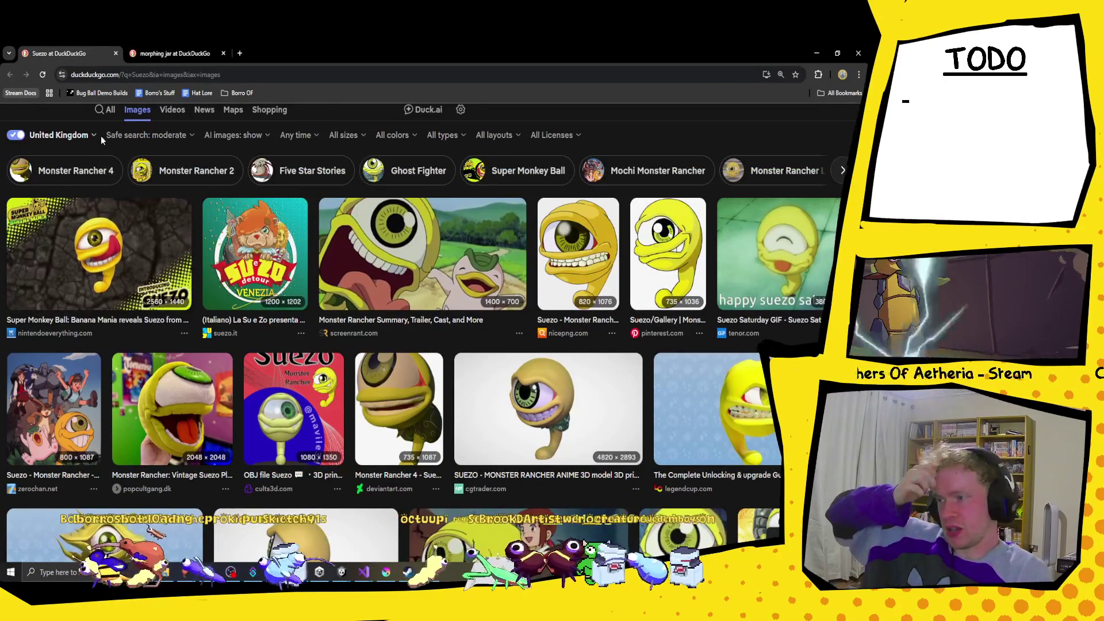
scroll(472, 279, "down", 2)
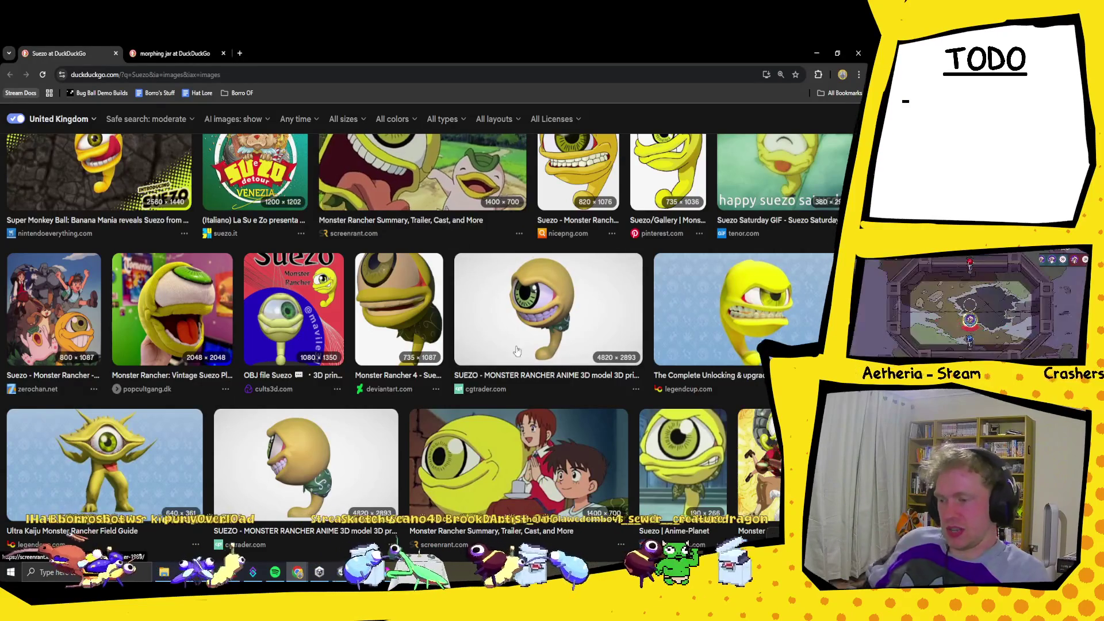
scroll(333, 184, "up", 3)
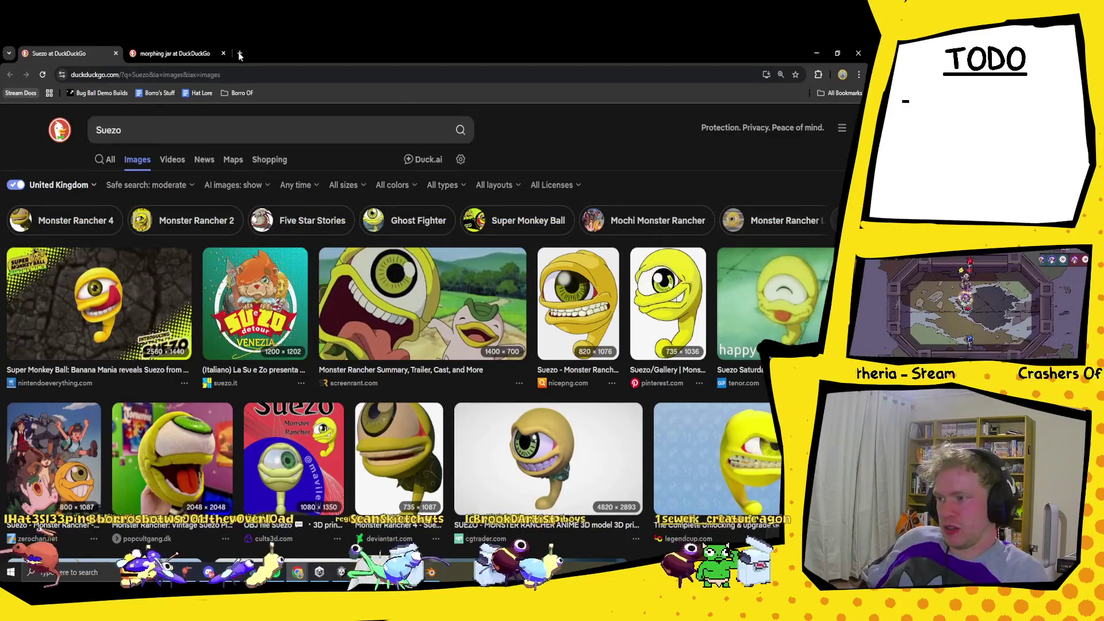
Search images for 'ojama yellow' in another new tab.
left_click(239, 54)
type("ojama")
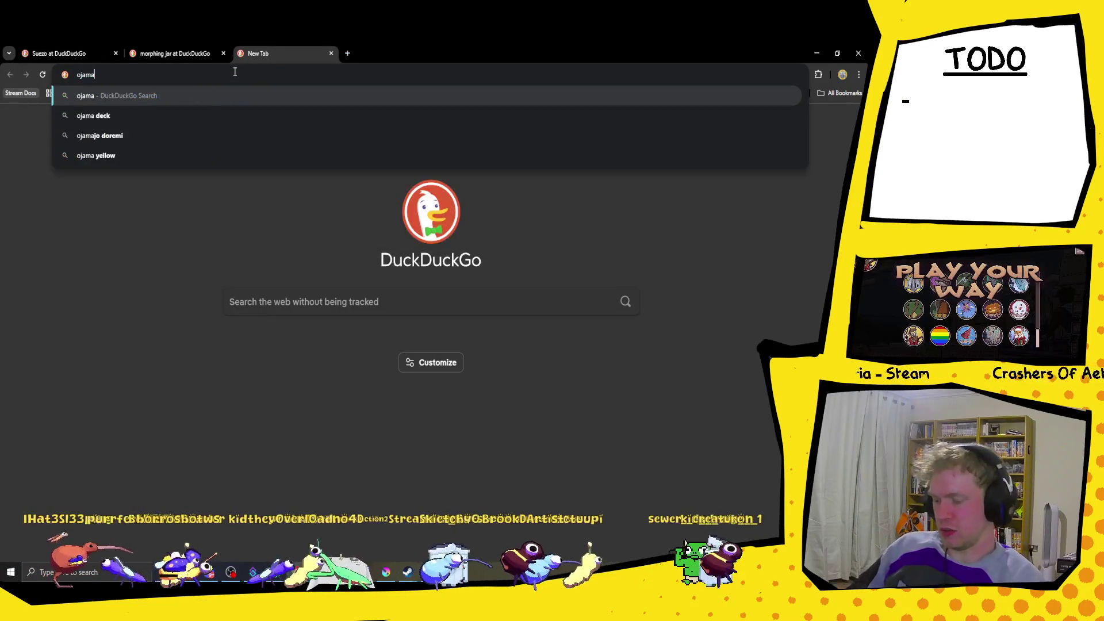
type(" yellow")
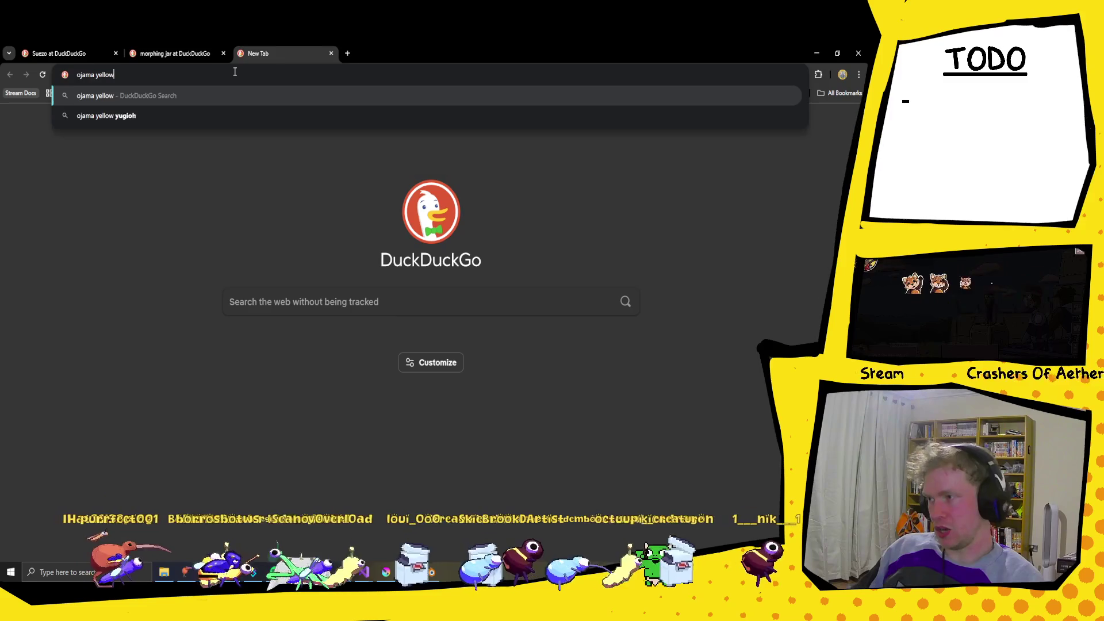
key("Return")
left_click(137, 159)
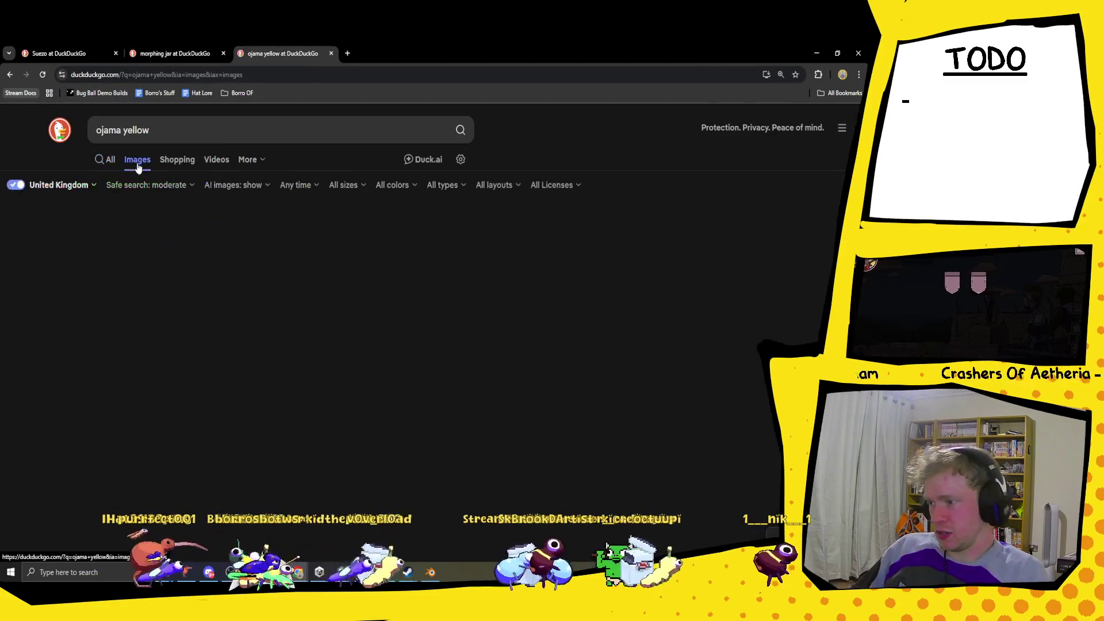
scroll(198, 159, "down", 1)
scroll(184, 151, "up", 1)
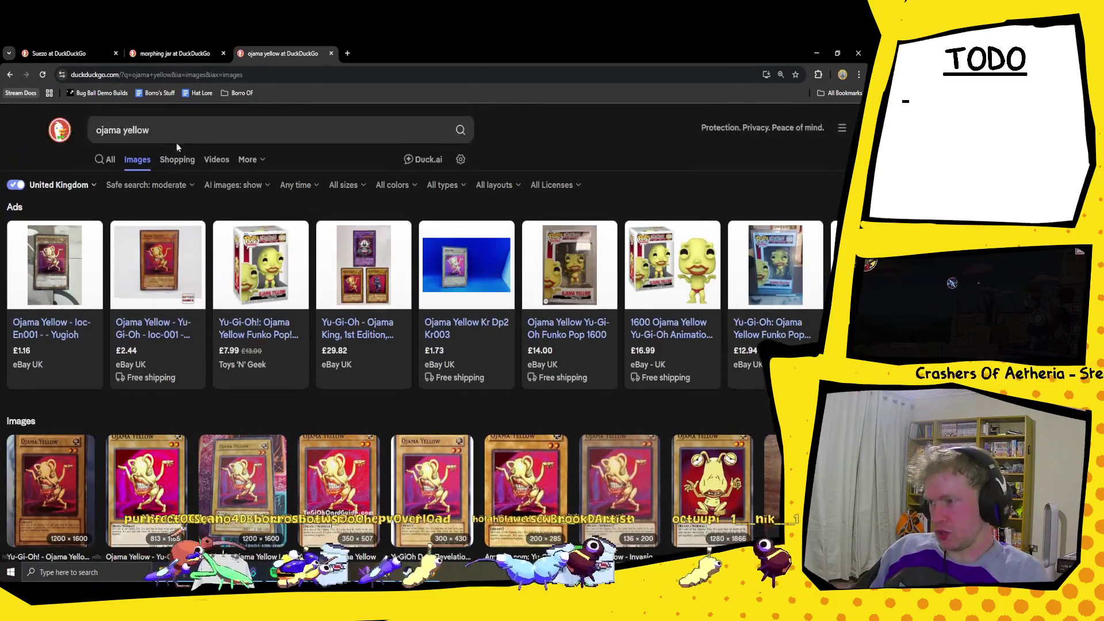
Change the search to 'ojama green', browse the images, then return to the Suezo results.
left_click(171, 131)
left_click_drag(171, 131, 126, 134)
type("green")
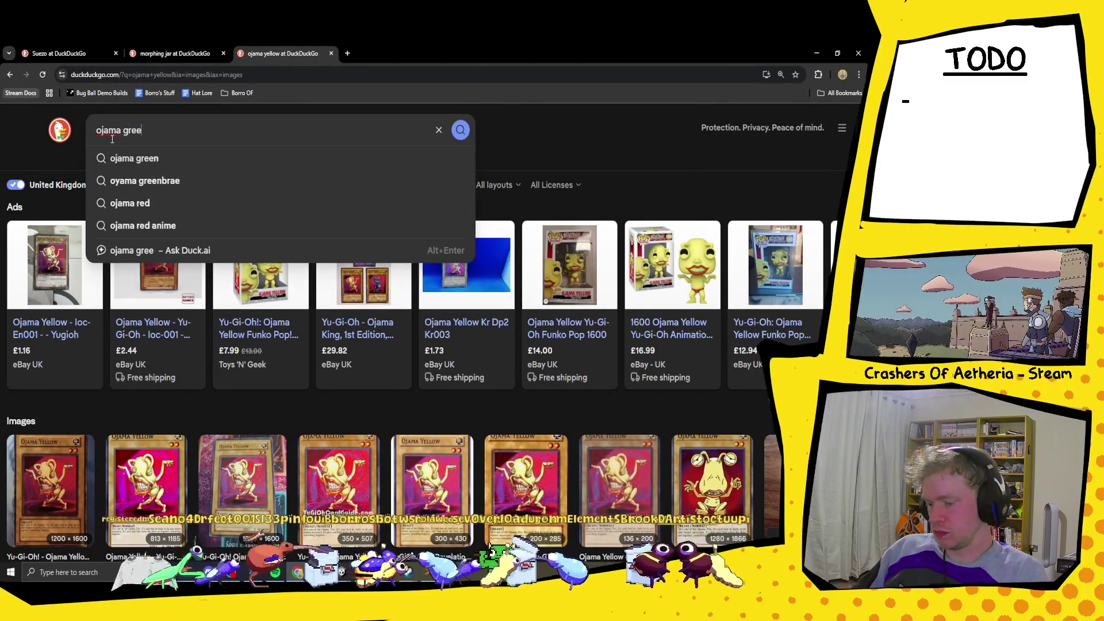
key("Return")
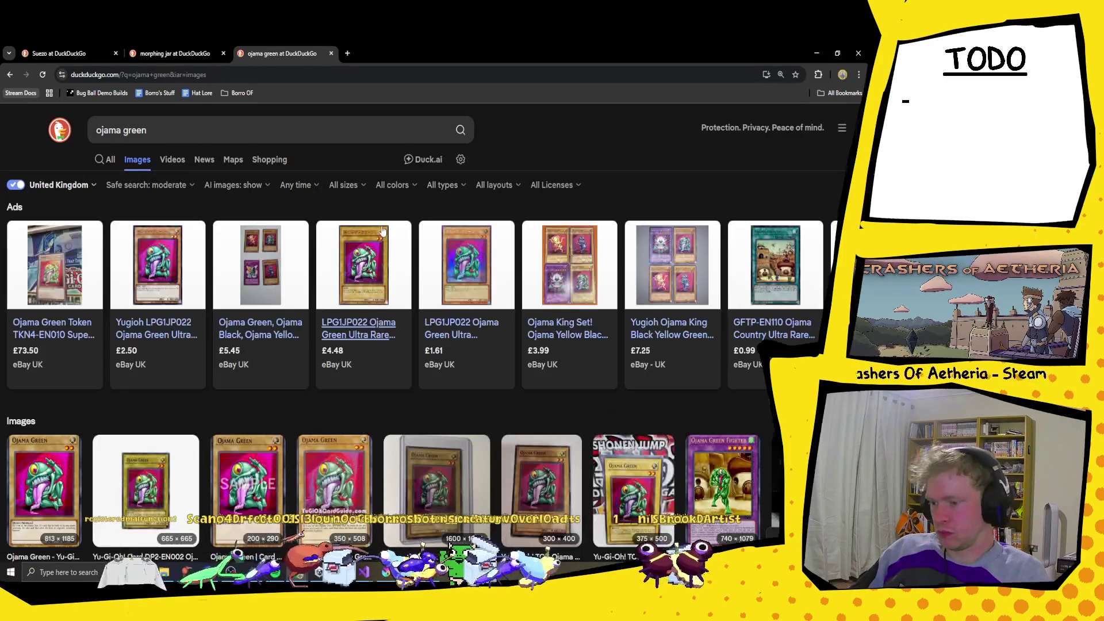
scroll(378, 332, "down", 2)
scroll(345, 402, "down", 1)
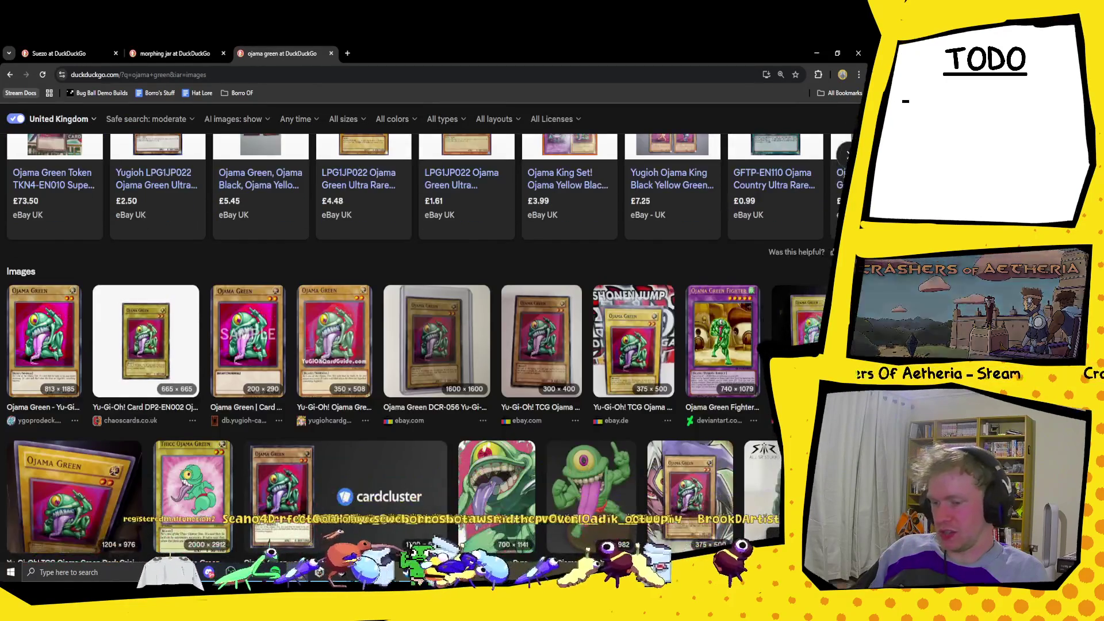
scroll(543, 453, "down", 2)
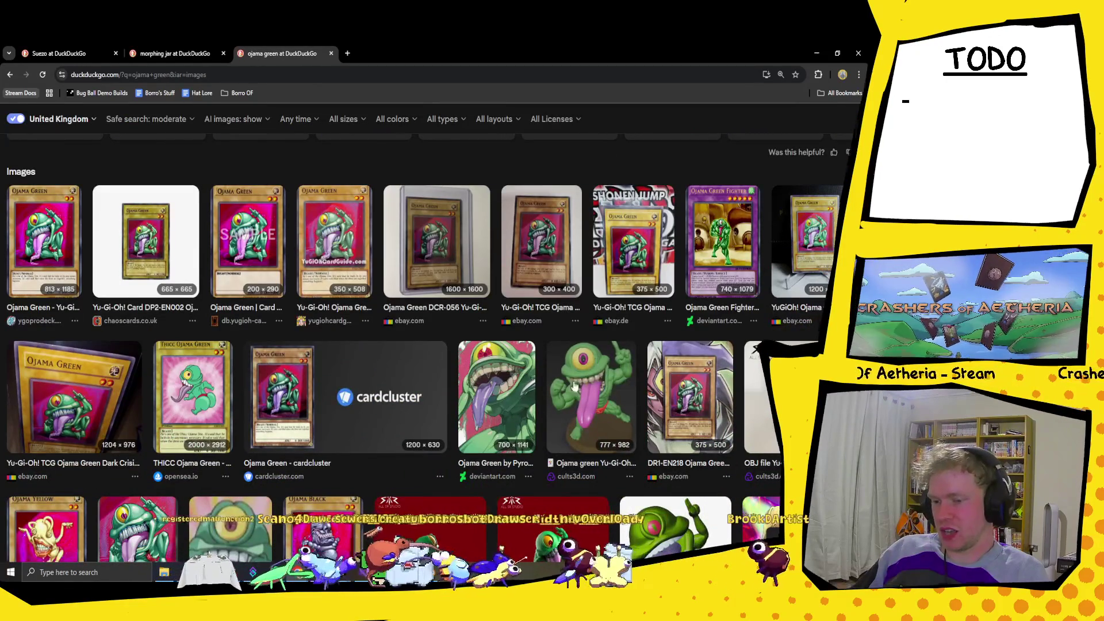
left_click(69, 55)
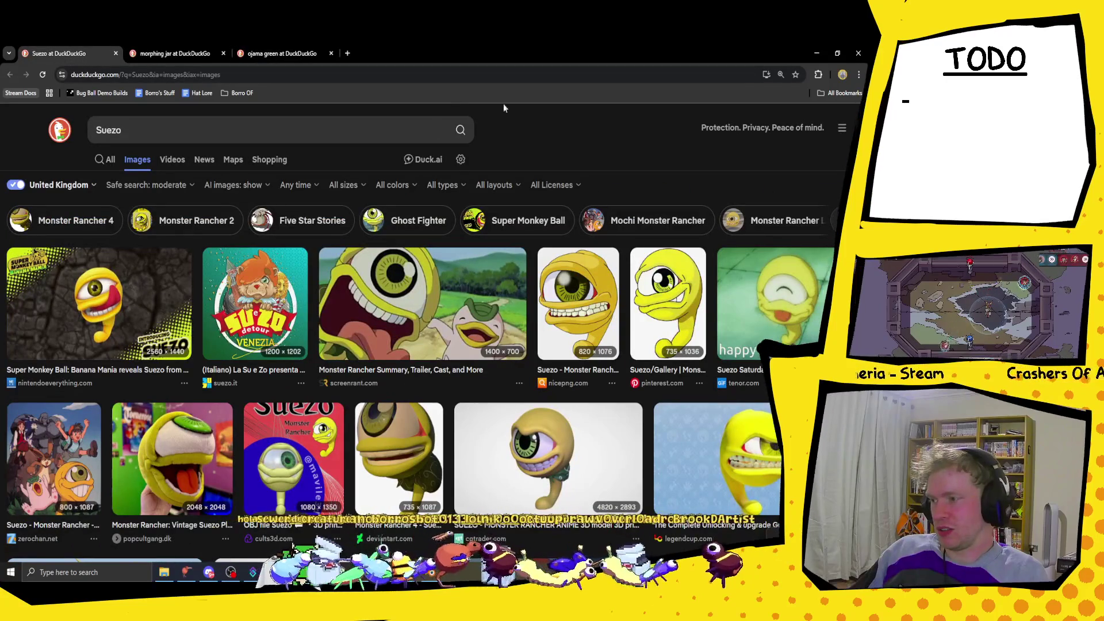
left_click(817, 53)
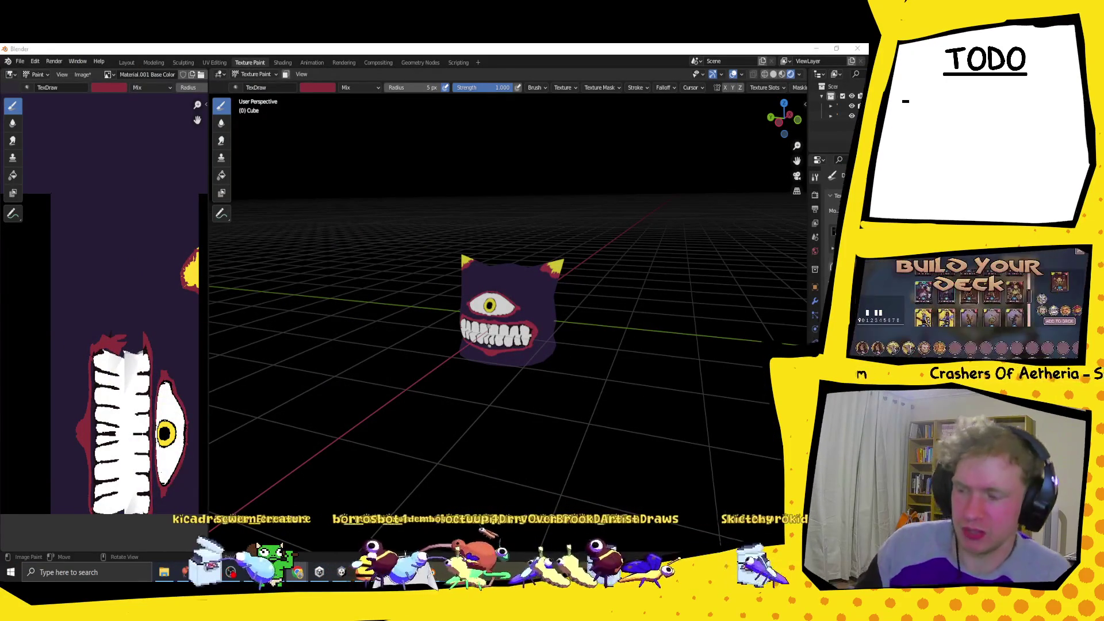
Stay in Texture Paint, eyedrop the face's dark purple as brush colour, and enlarge the brush.
middle_click_drag(618, 213, 508, 365)
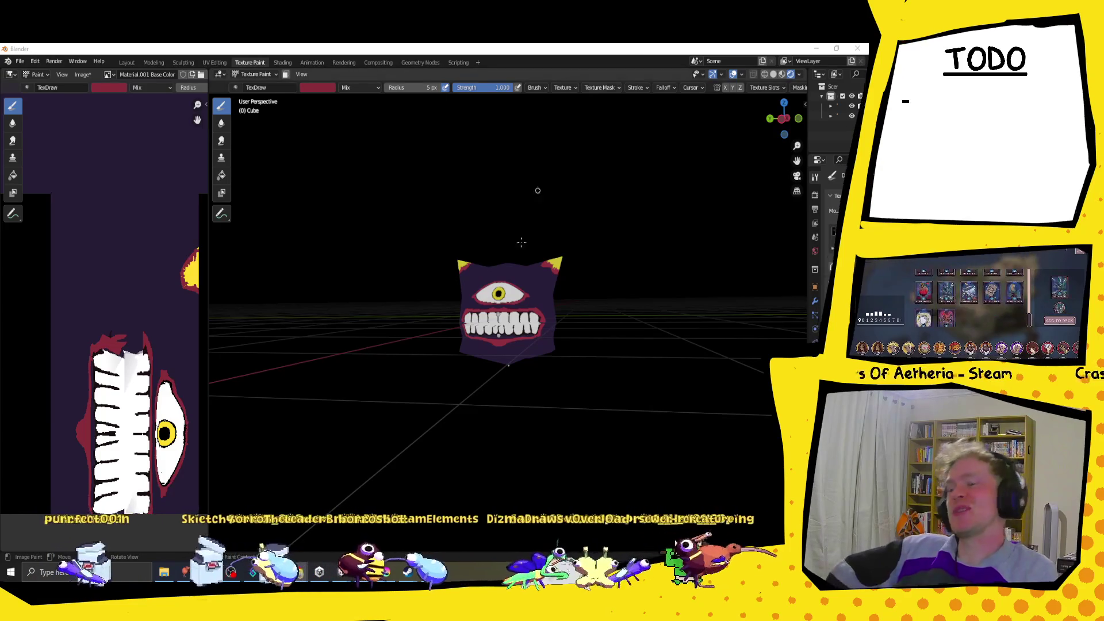
mouse_move(509, 365)
middle_mouse_down()
mouse_move(555, 270)
mouse_move(572, 273)
middle_mouse_up()
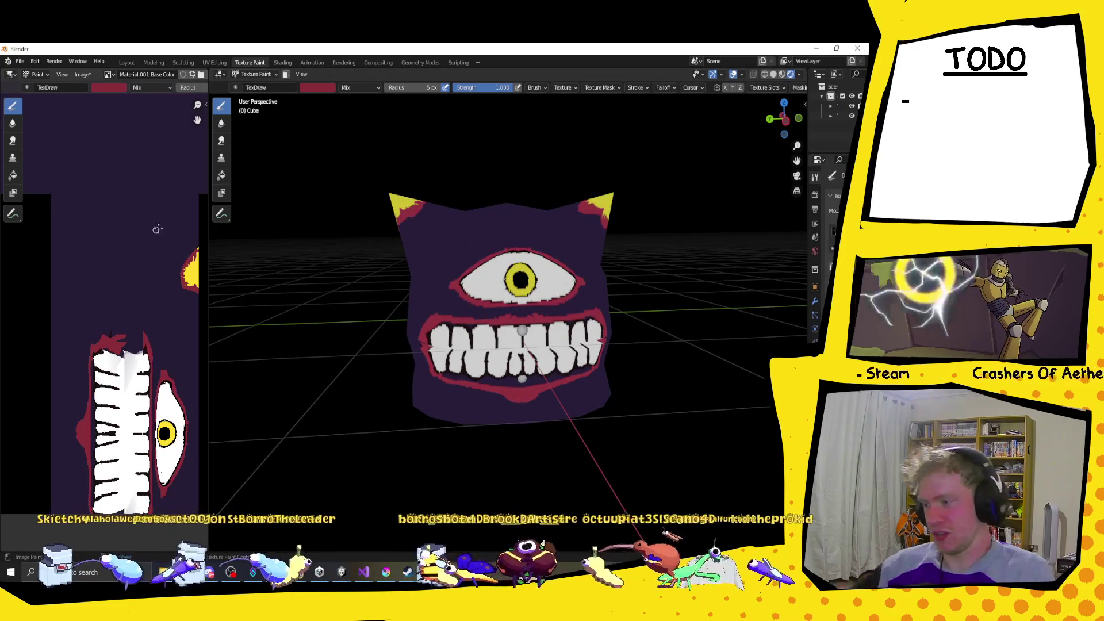
left_click(257, 74)
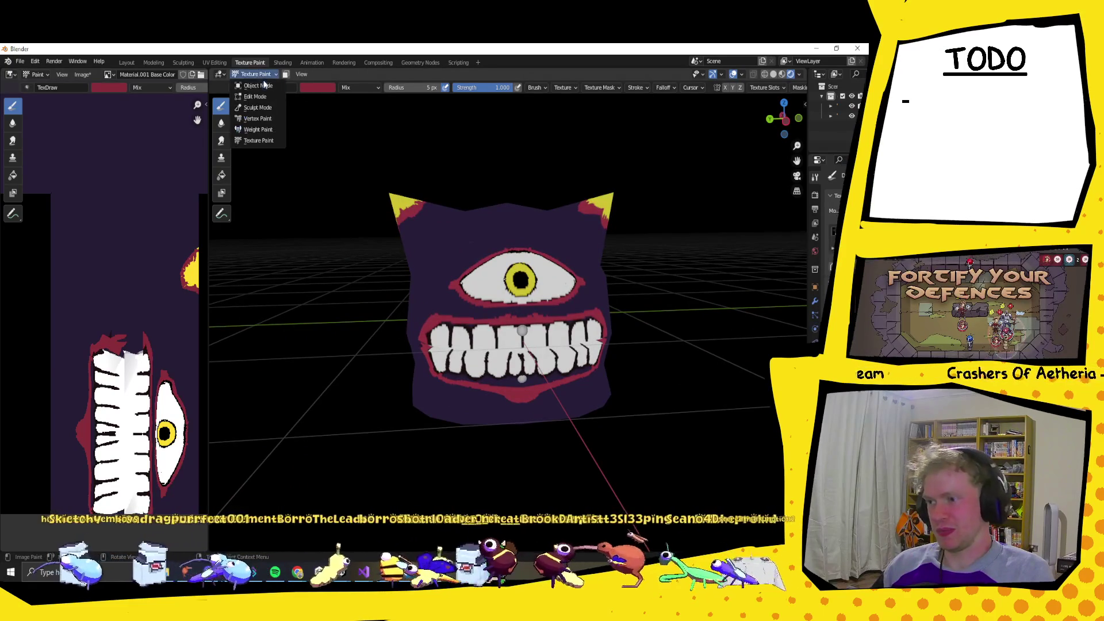
left_click(261, 140)
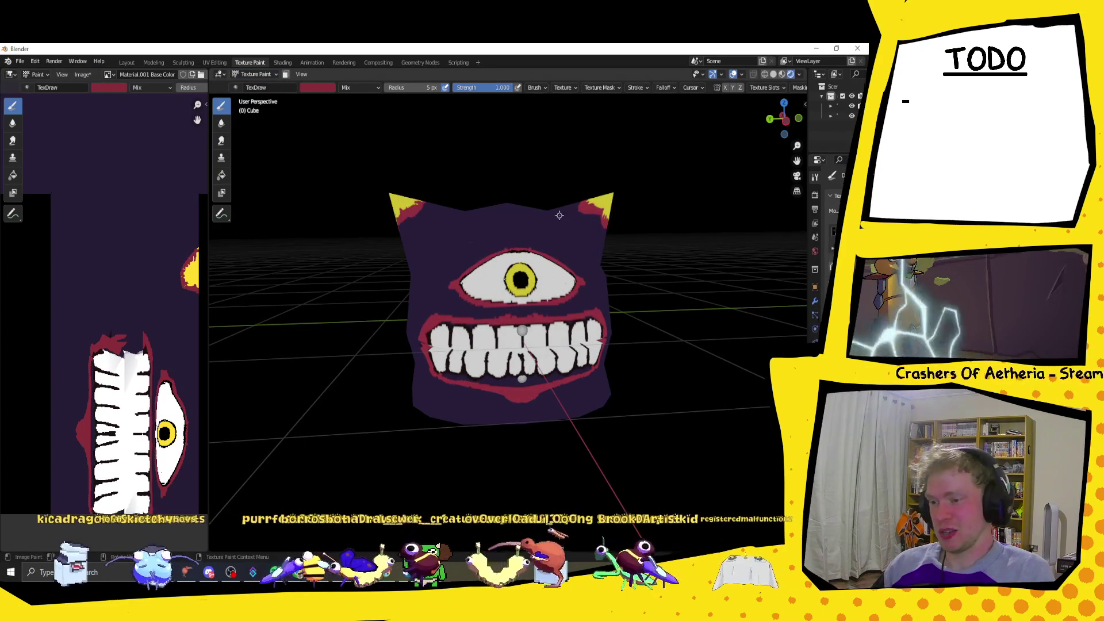
middle_click_drag(518, 232, 488, 234)
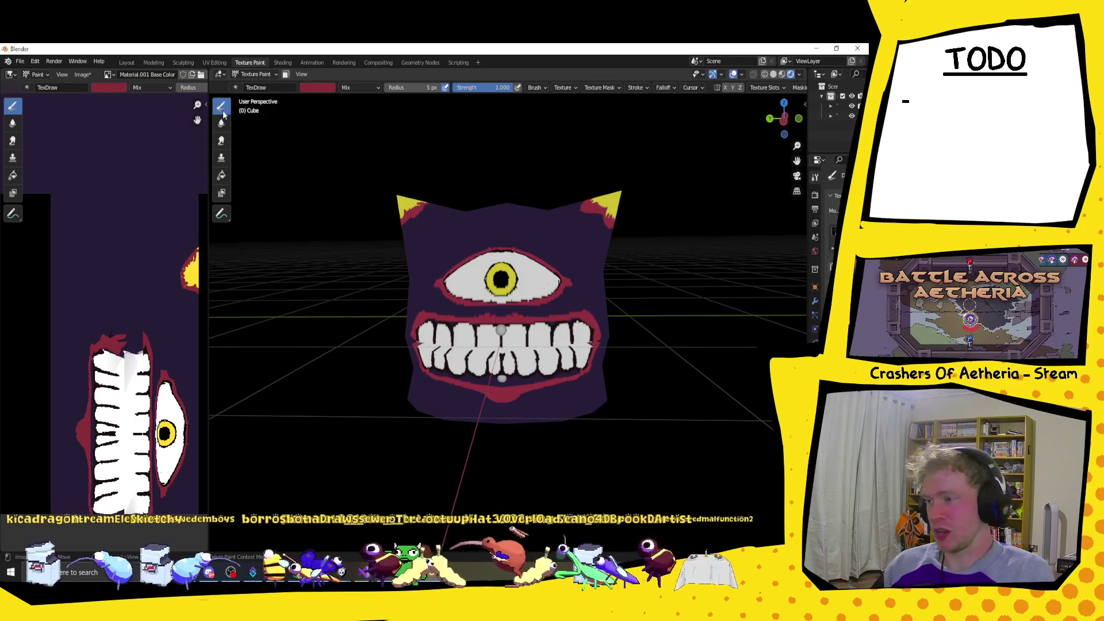
left_click(318, 89)
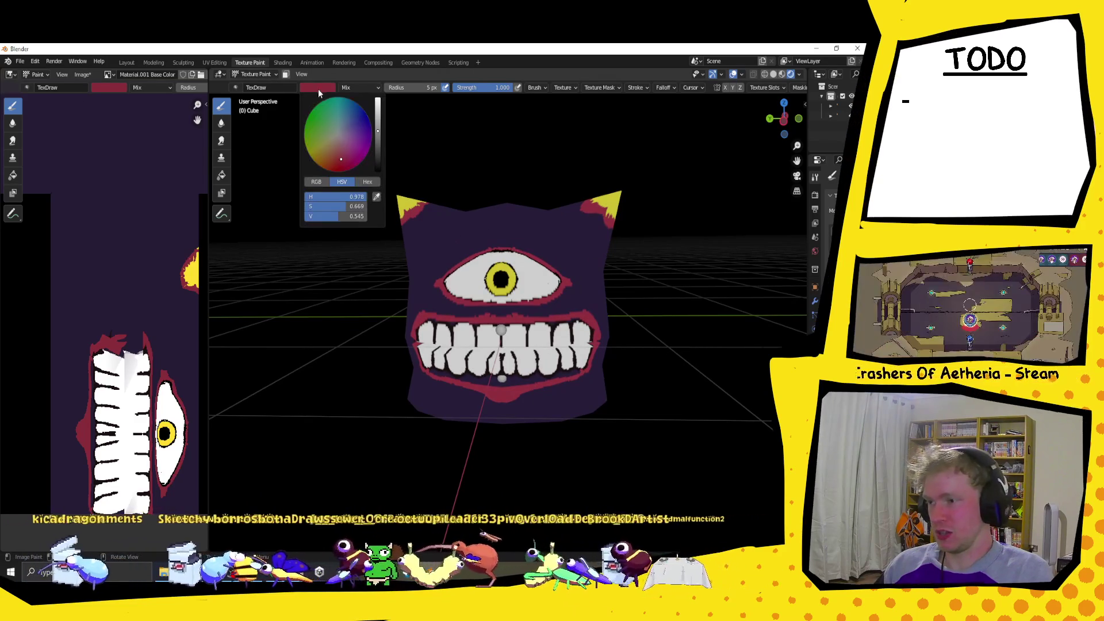
left_click(376, 196)
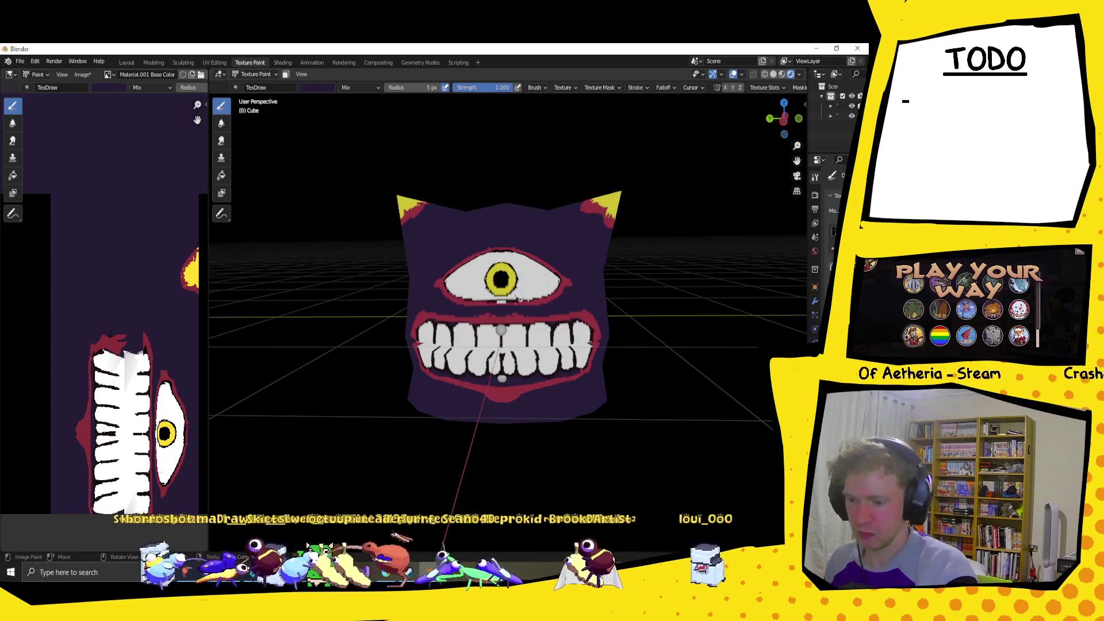
key("bracketright")
key("bracketright")
key("bracketright")
key("bracketright")
Paint purple over the old eye, then sample white as the brush colour.
mouse_move(476, 255)
left_mouse_down()
mouse_move(559, 289)
mouse_move(458, 292)
mouse_move(548, 234)
left_mouse_up()
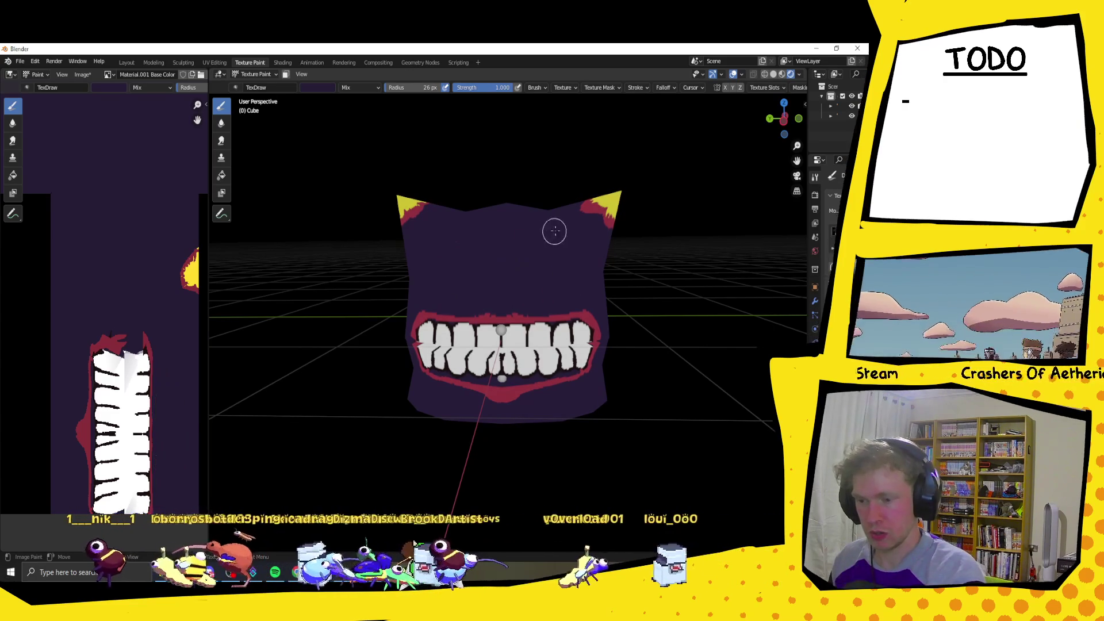
left_click(317, 88)
left_click(376, 197)
left_click(139, 361)
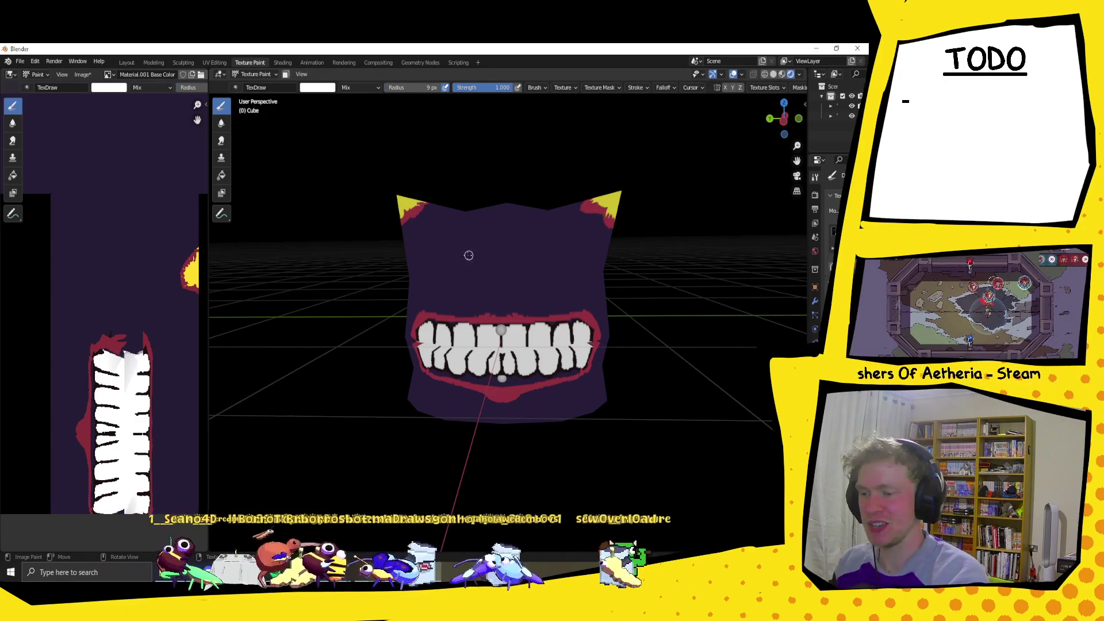
Try painting a white ring for the new eye, undoing the imperfect strokes.
key("ctrl+z")
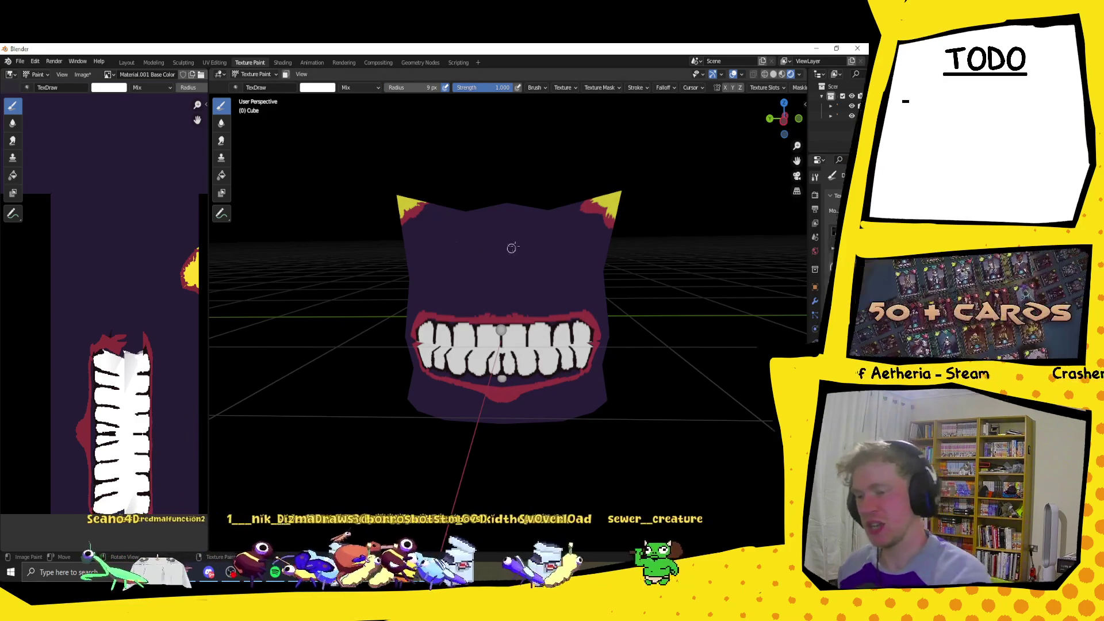
mouse_move(517, 276)
left_mouse_down()
mouse_move(494, 253)
mouse_move(475, 257)
mouse_move(490, 256)
left_mouse_up()
key("ctrl+z")
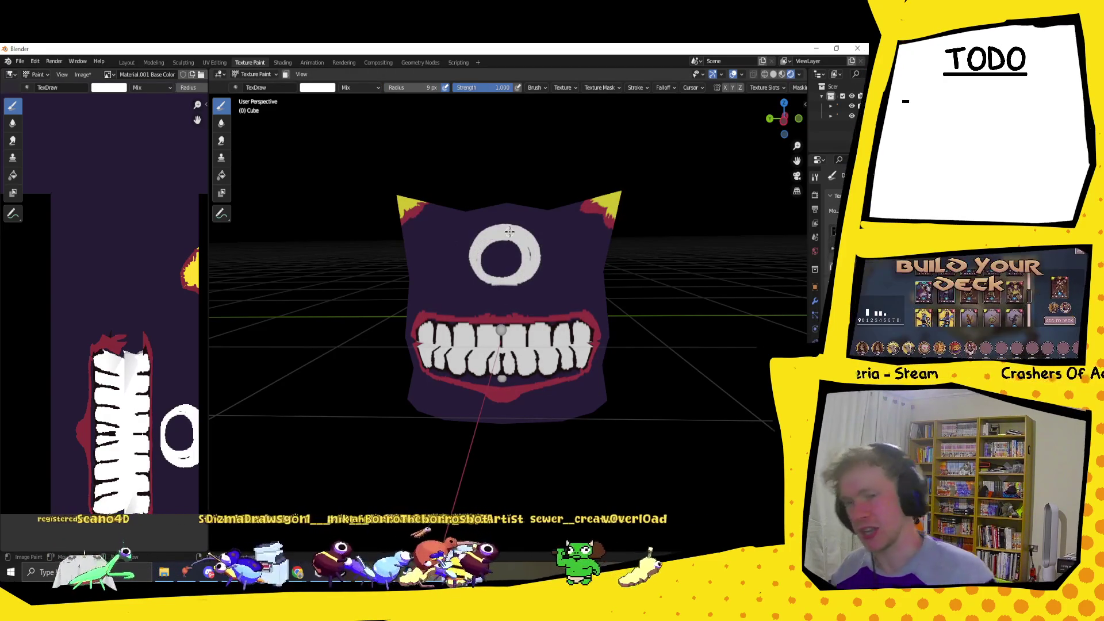
left_click(784, 119)
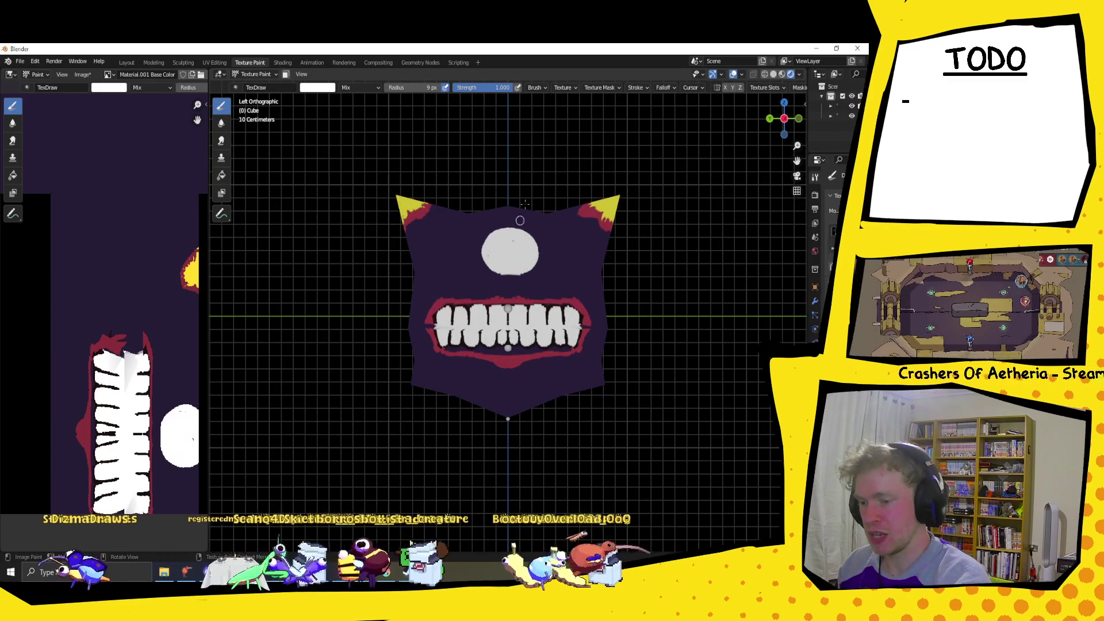
key("ctrl+z")
left_click(732, 88)
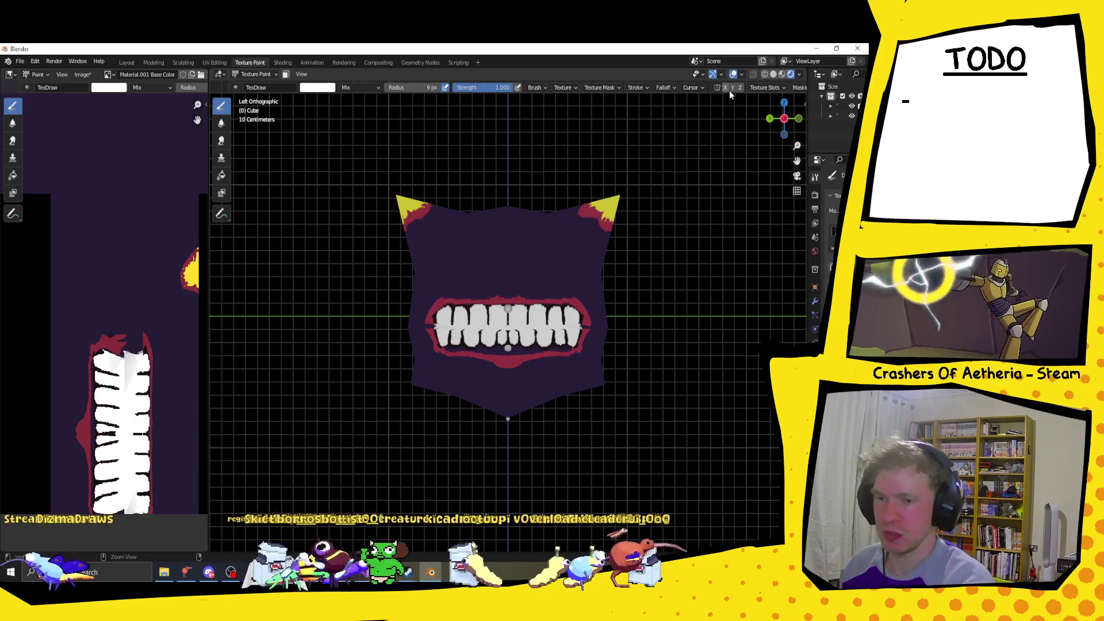
mouse_move(502, 266)
left_mouse_down()
mouse_move(487, 263)
mouse_move(498, 263)
left_mouse_up()
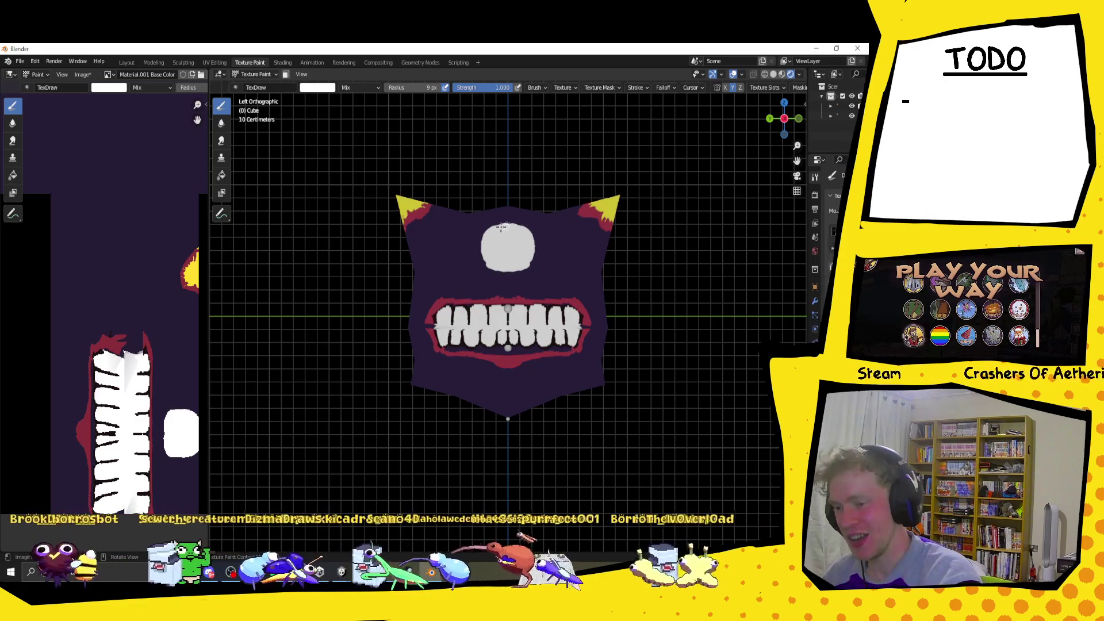
left_click_drag(506, 227, 508, 264)
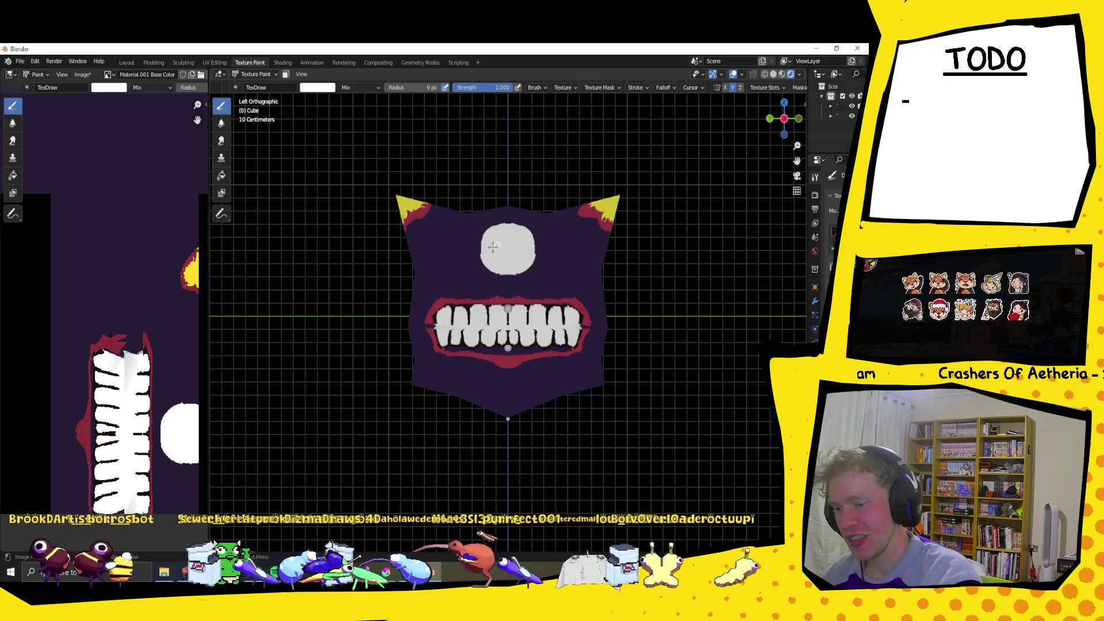
mouse_move(515, 200)
middle_mouse_down()
mouse_move(570, 264)
mouse_move(484, 277)
middle_mouse_up()
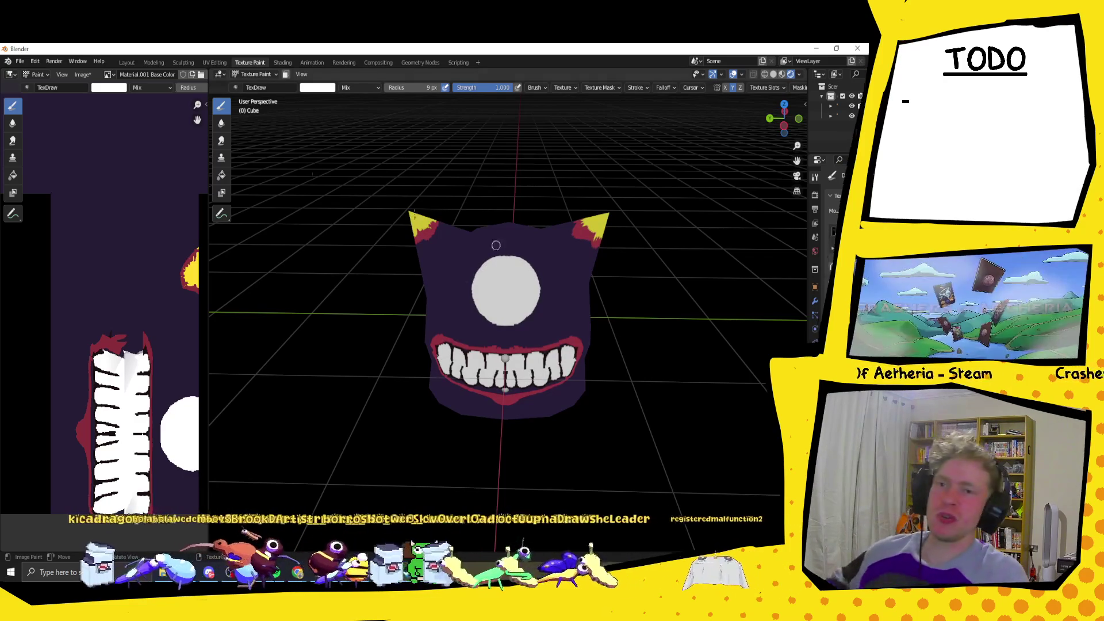
Sample the lips' dark red with S to rim the white eye.
mouse_move(505, 253)
middle_mouse_down()
mouse_move(491, 234)
mouse_move(520, 253)
middle_mouse_up()
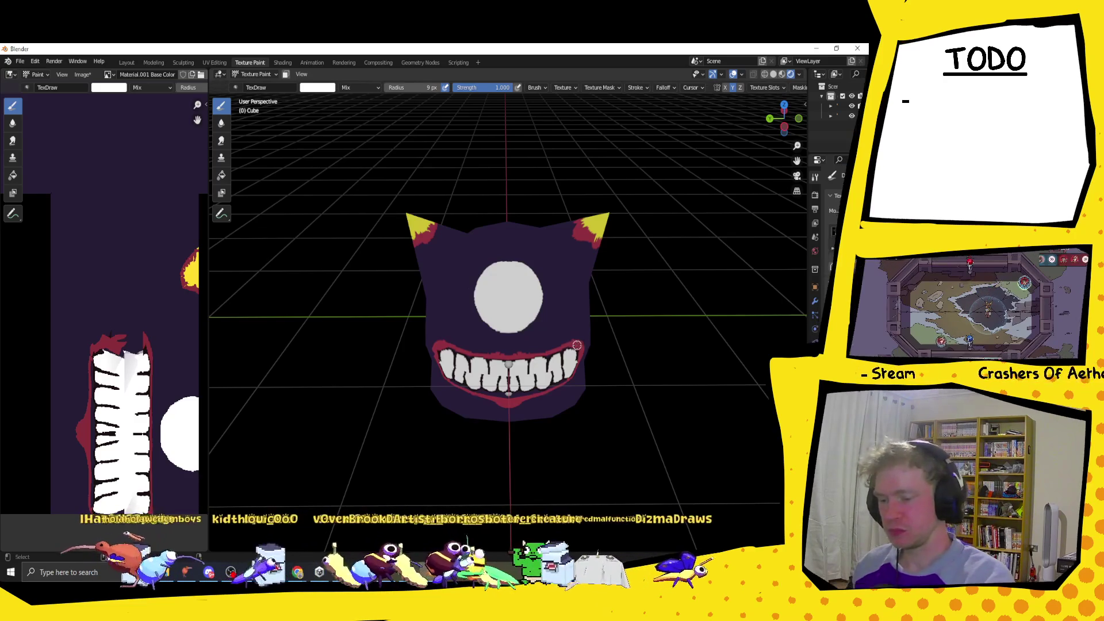
left_click(326, 88)
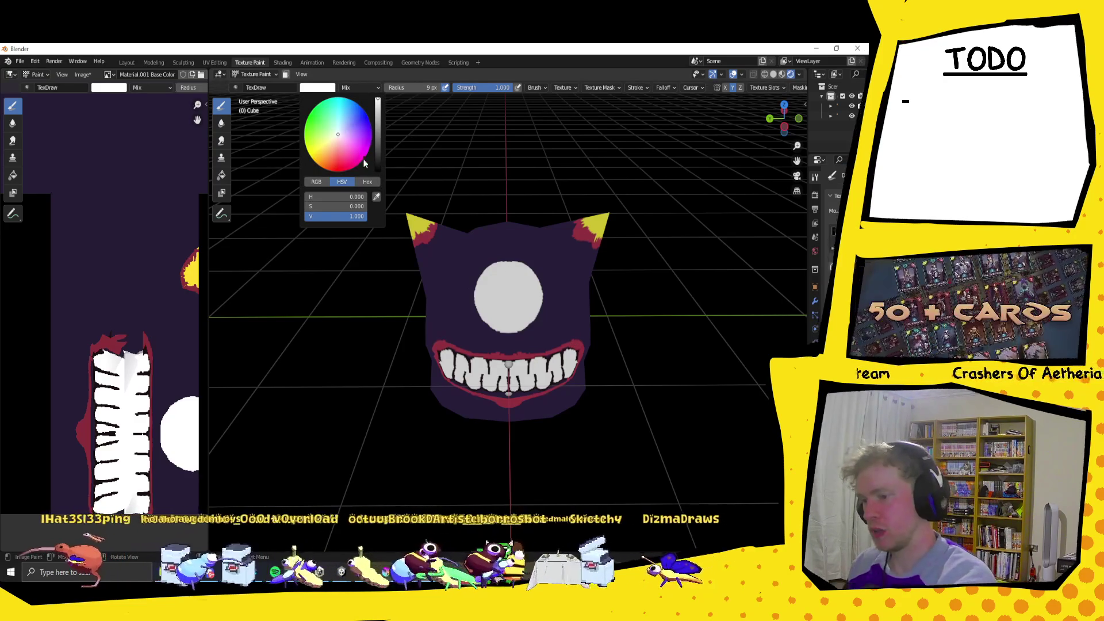
key("s")
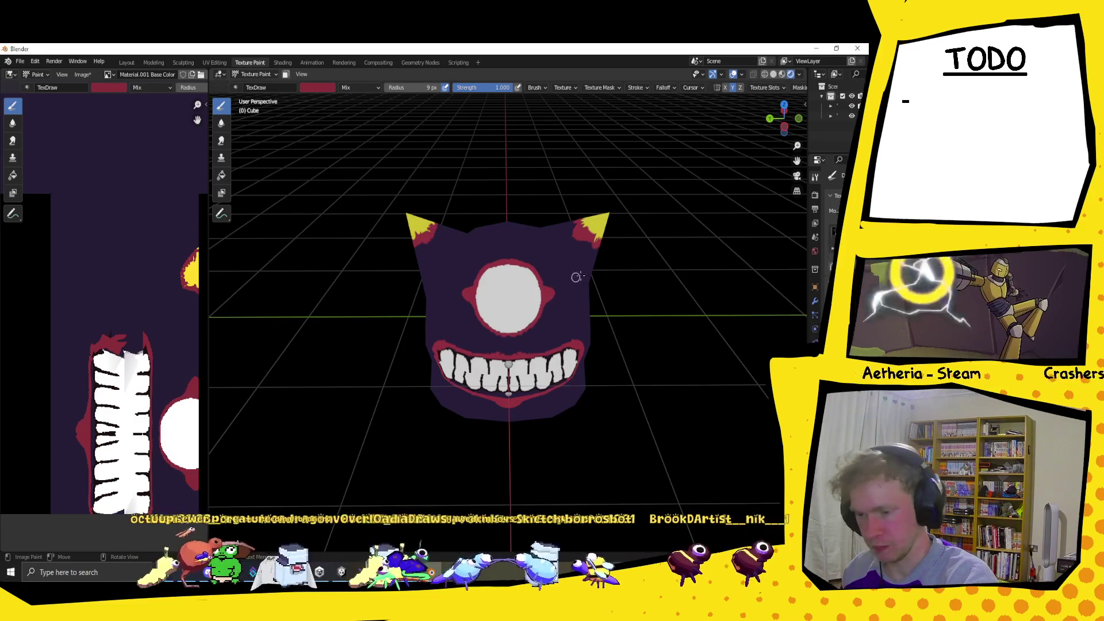
mouse_move(572, 279)
middle_mouse_down()
mouse_move(532, 299)
mouse_move(569, 287)
middle_mouse_up()
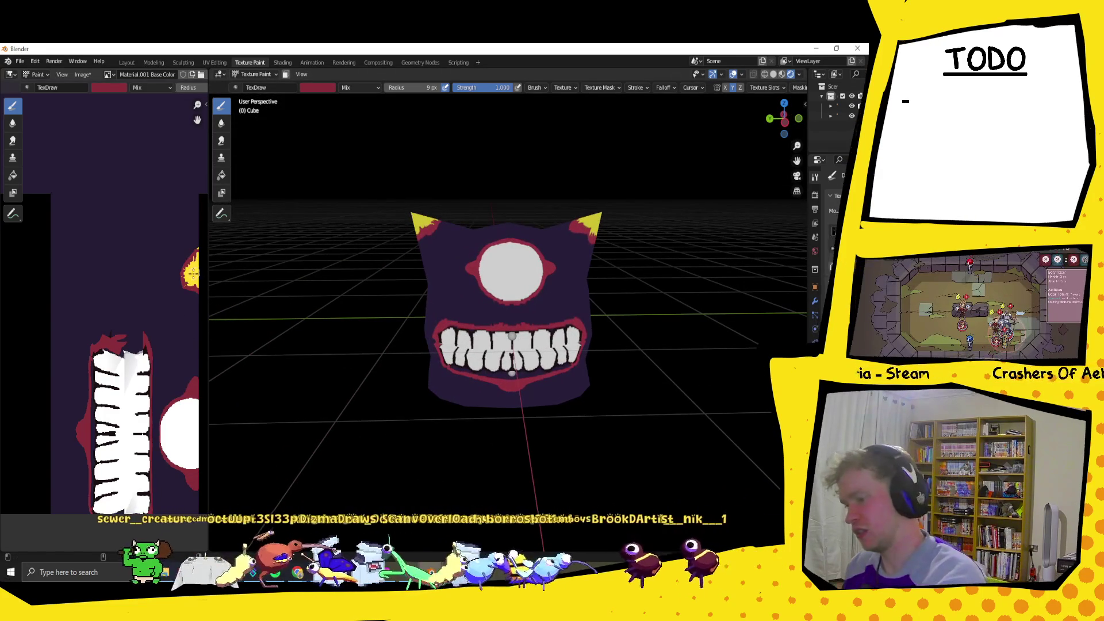
Sample the horn yellow with S as the iris colour.
left_click(317, 87)
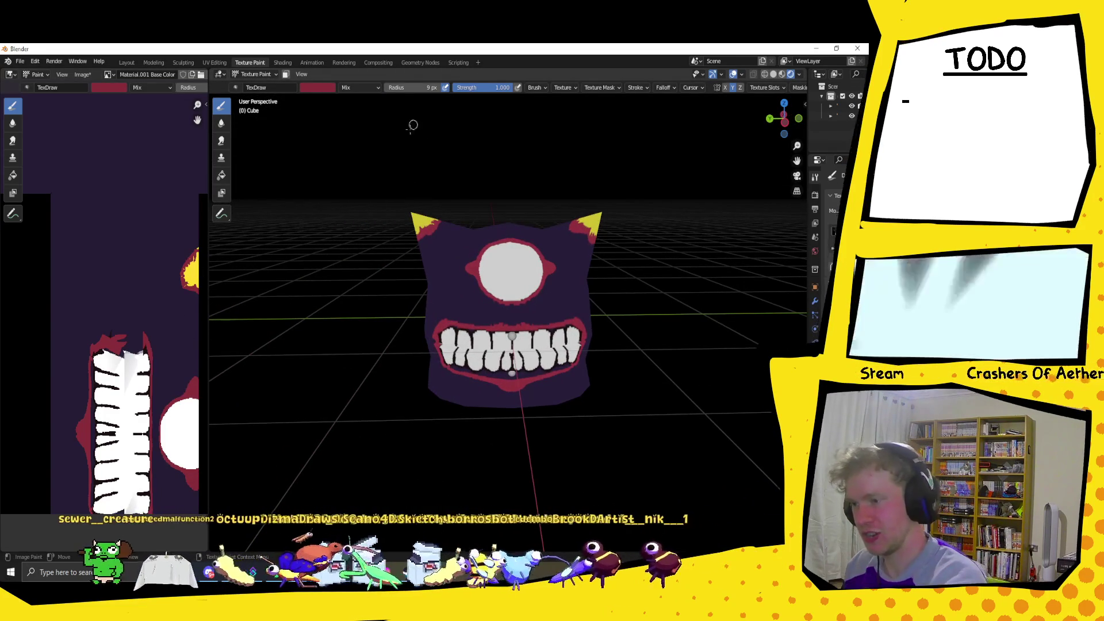
left_click(318, 87)
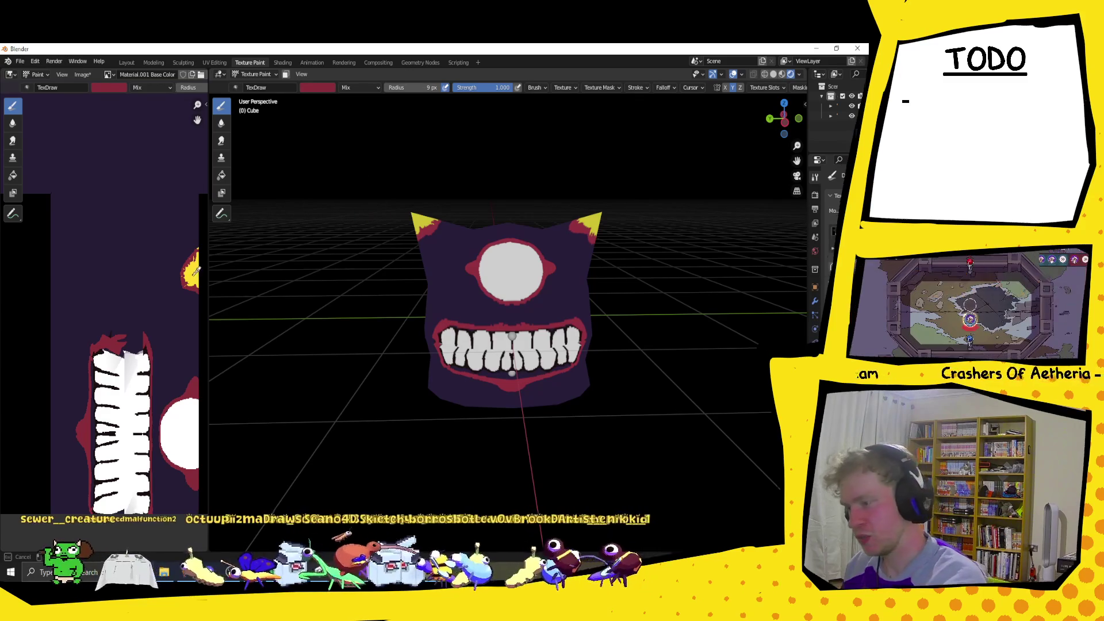
key("s")
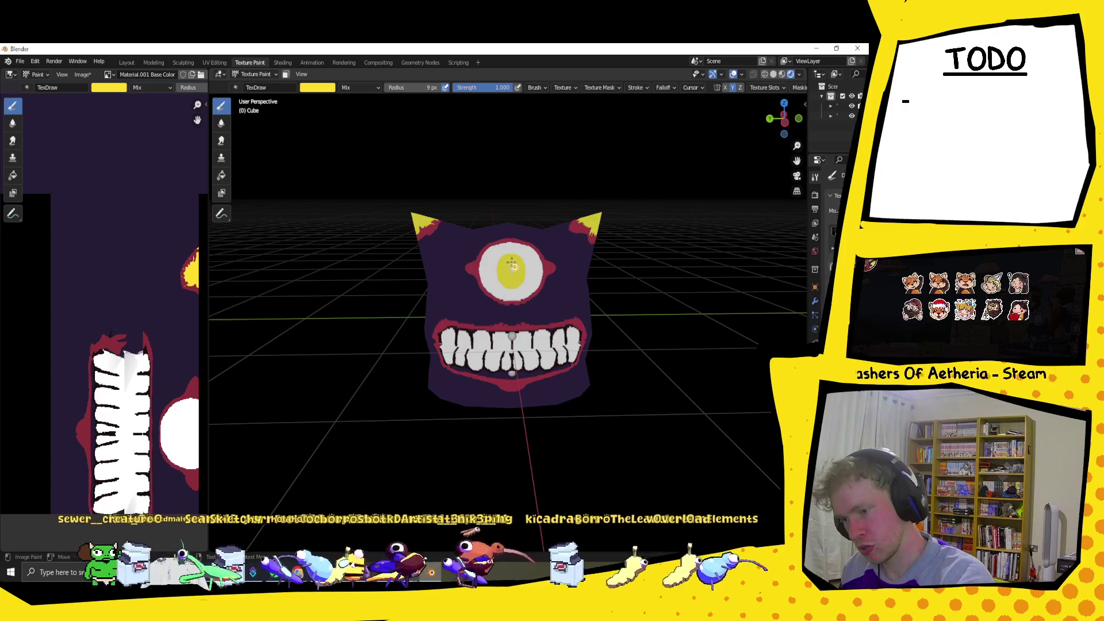
Fill the eye's centre with yellow, then set the brush colour to black (V=0).
left_click(499, 277)
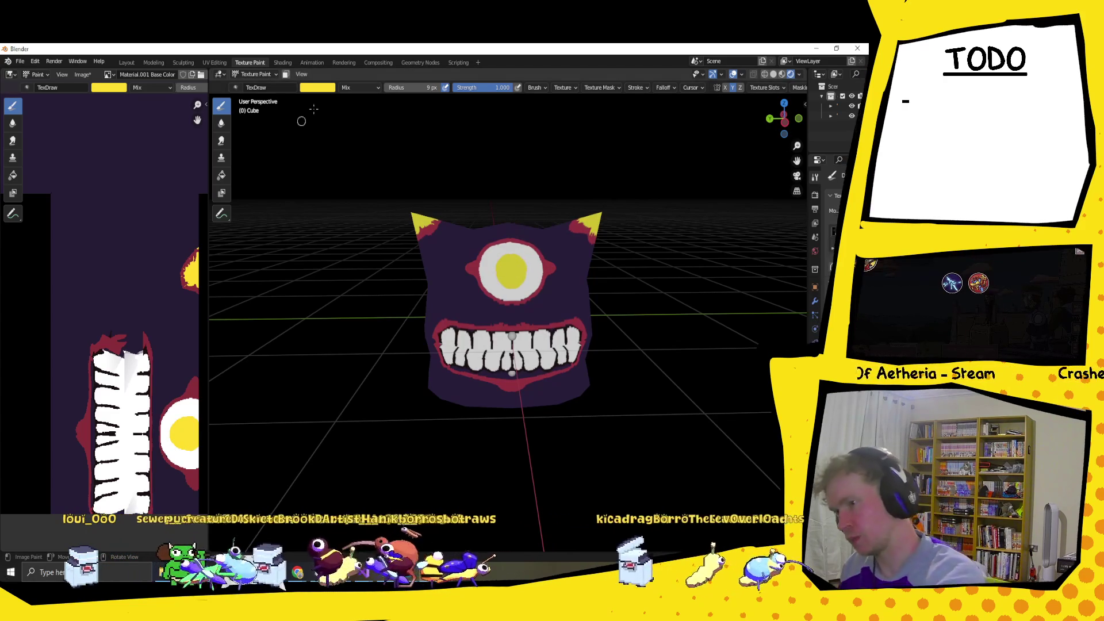
right_click(339, 140)
left_click(317, 87)
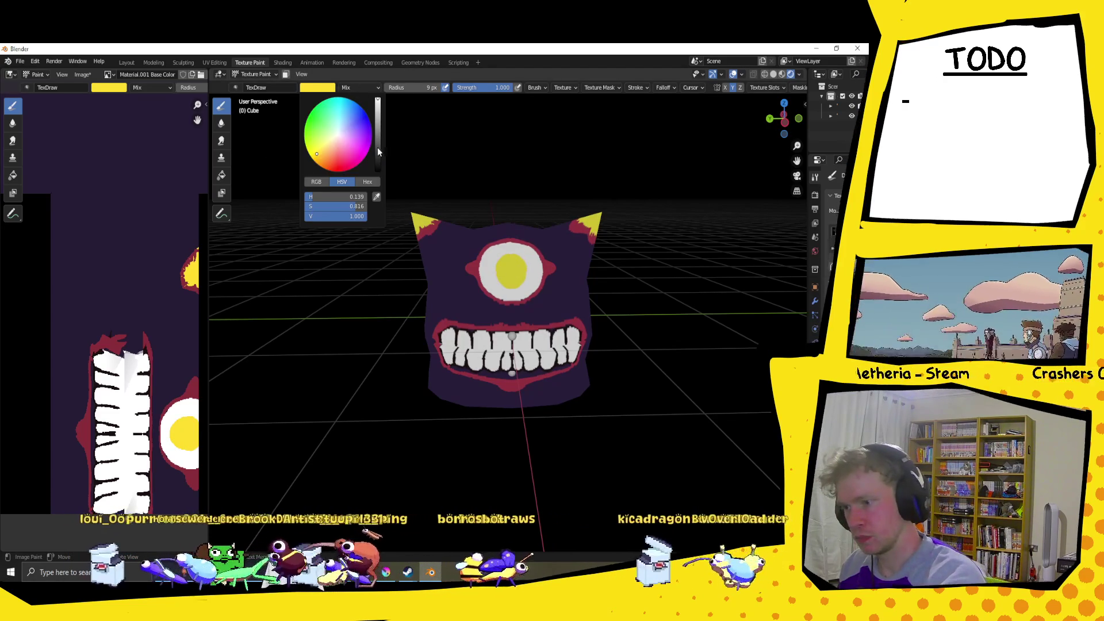
left_click_drag(378, 150, 377, 171)
key("Return")
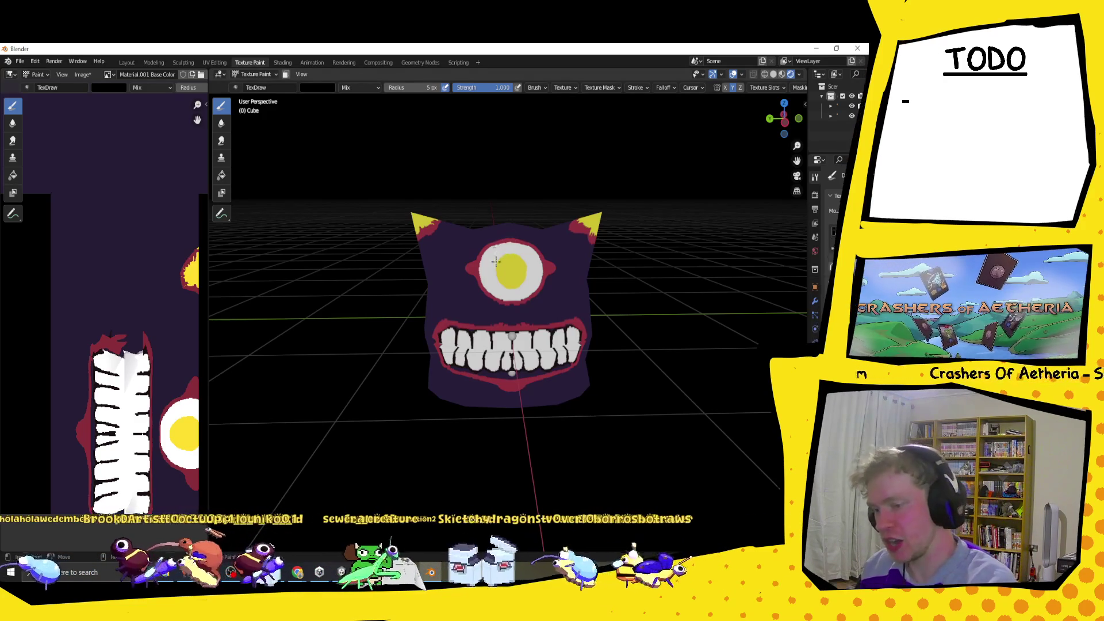
Shrink the brush to a 3 px radius and zoom in on the head for outlining.
key("bracketleft")
key("bracketleft")
key("bracketleft")
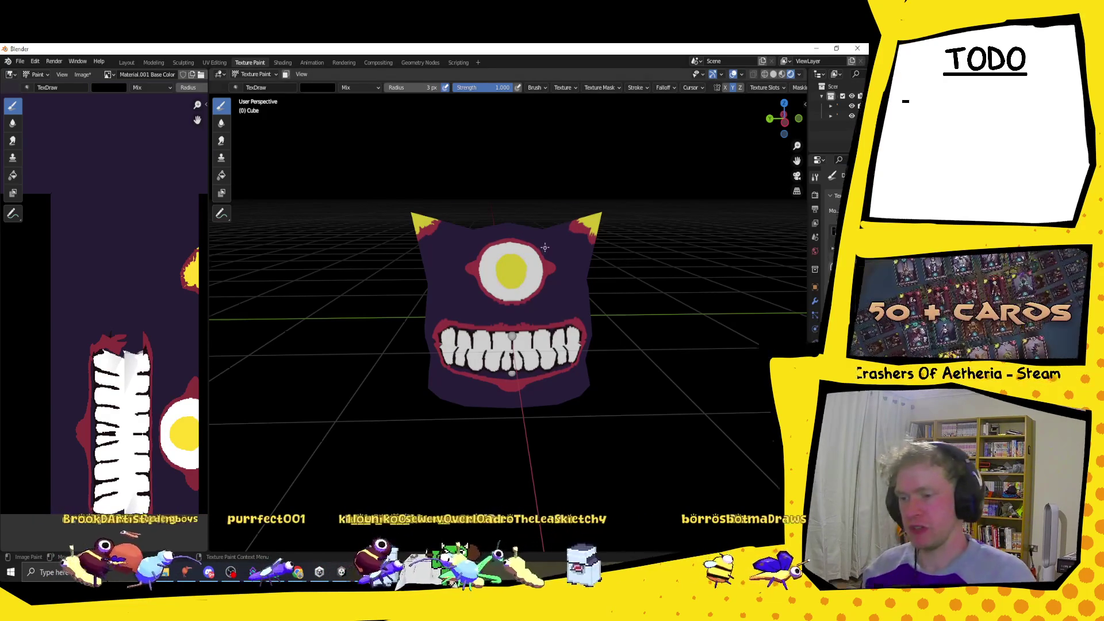
scroll(545, 248, "up", 2)
middle_click_drag(545, 248, 559, 242)
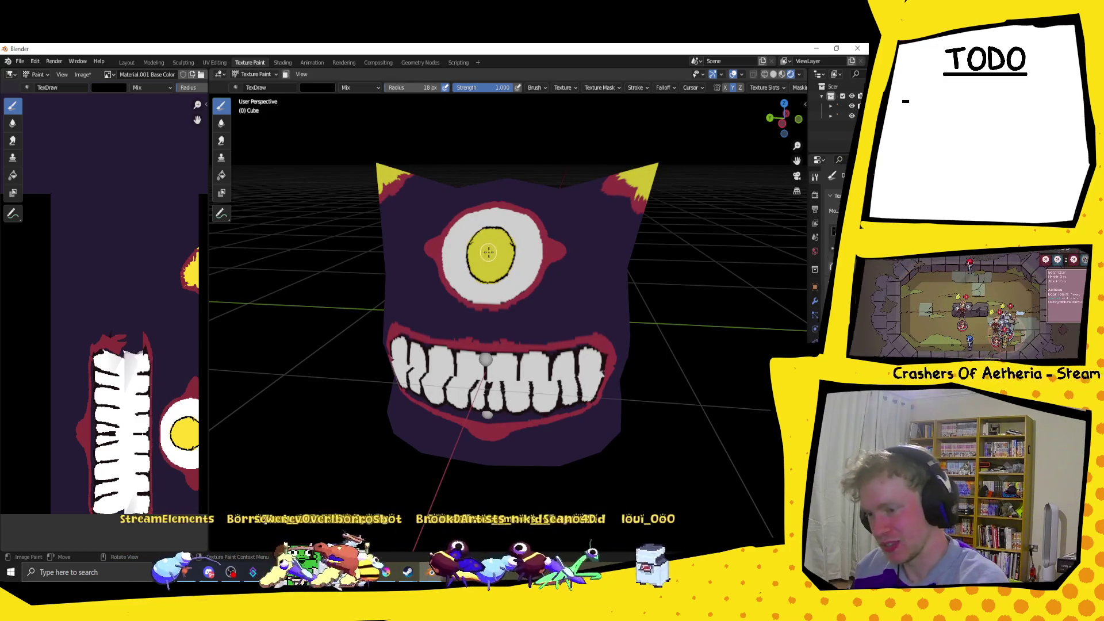
In Left Orthographic view, reduce the brush and dab a black pupil at the iris centre.
left_click(790, 124)
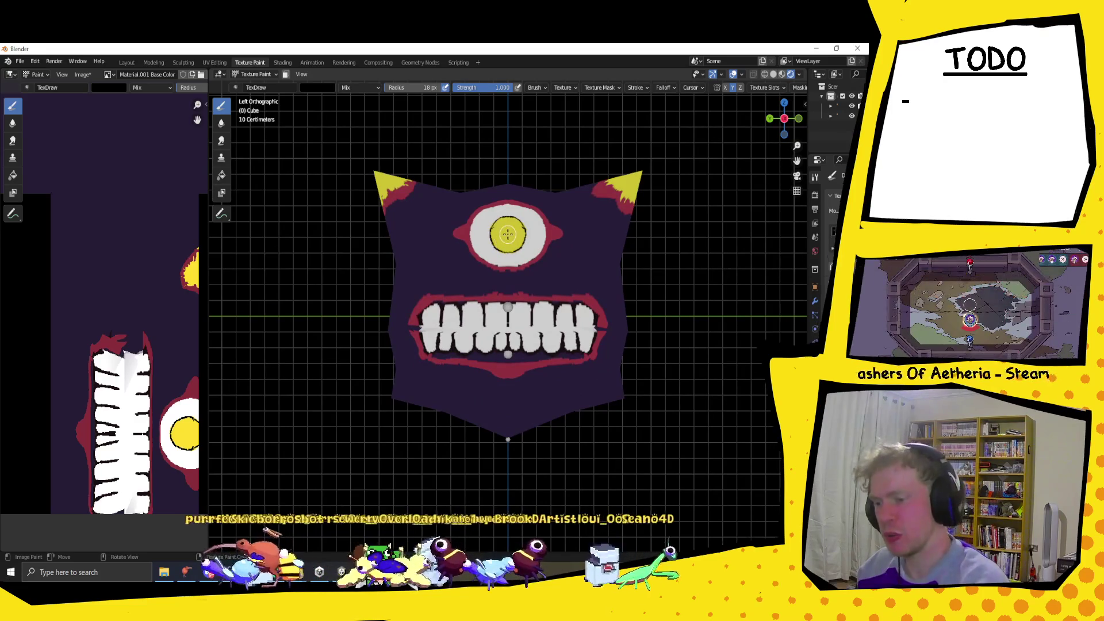
key("bracketleft")
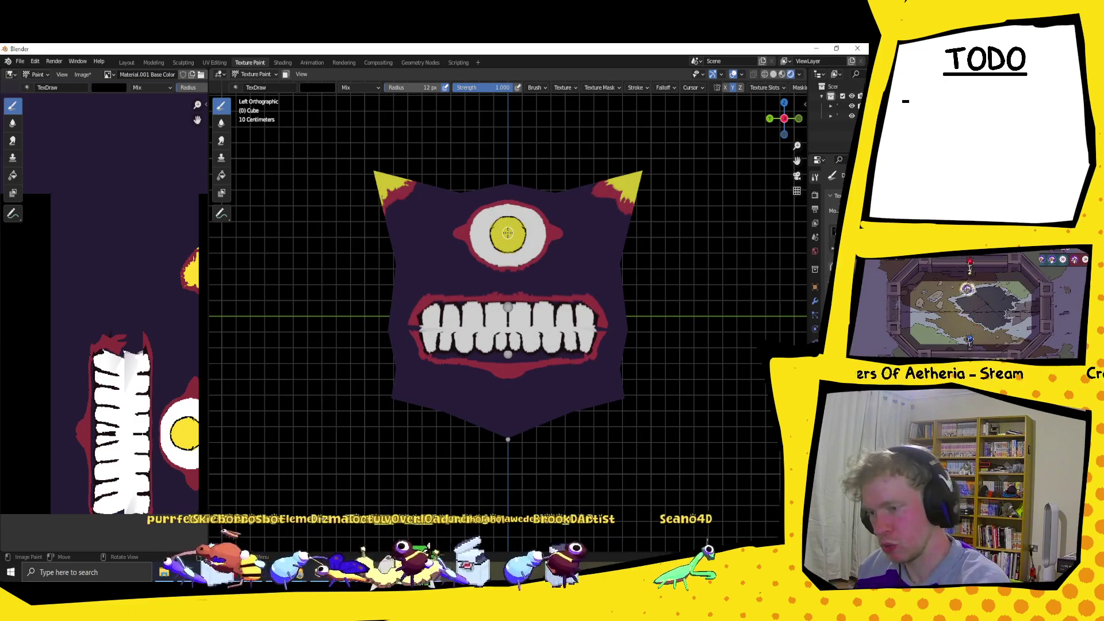
left_click(506, 234)
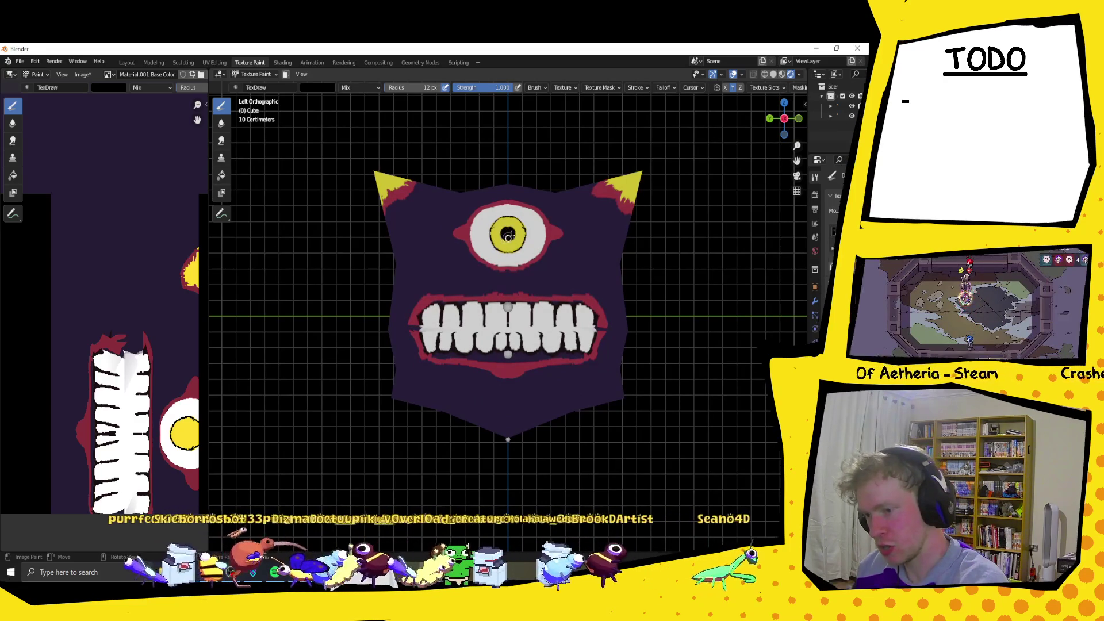
left_click(506, 235)
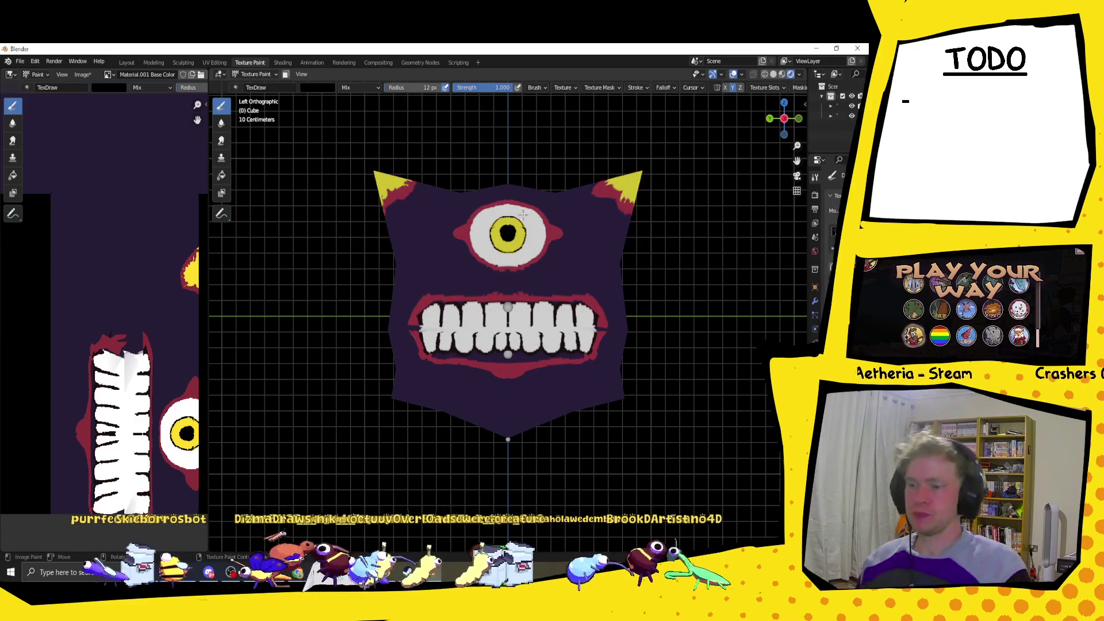
middle_click_drag(511, 210, 572, 249)
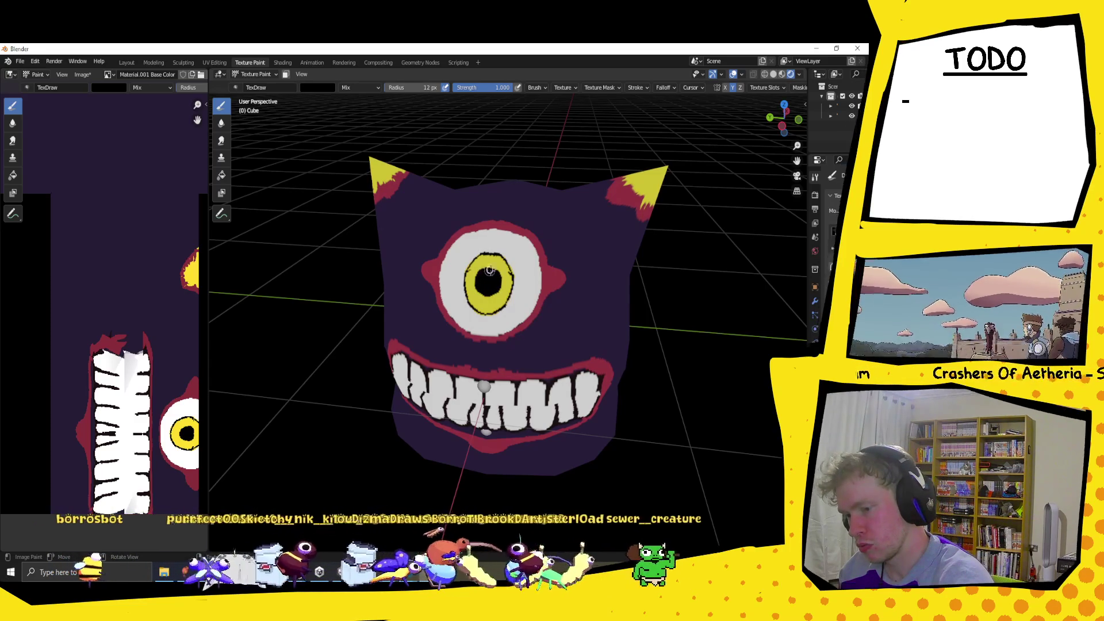
Bring the brush radius down to 5 px and orbit around the head to check the paint.
mouse_move(488, 236)
middle_mouse_down()
mouse_move(600, 237)
mouse_move(627, 261)
middle_mouse_up()
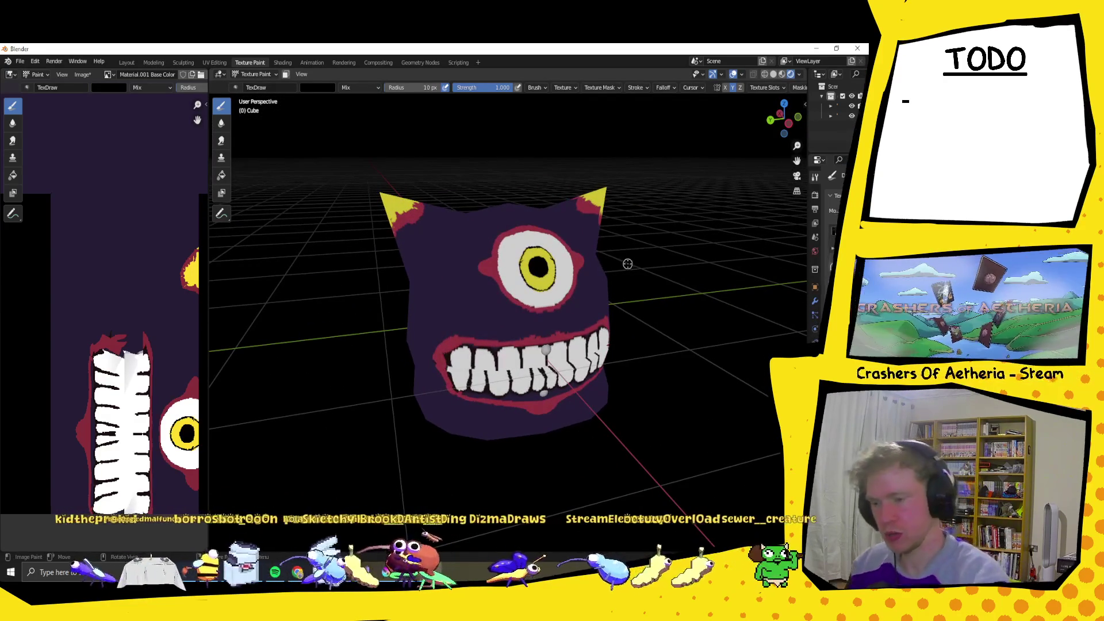
key("bracketleft")
key("bracketleft")
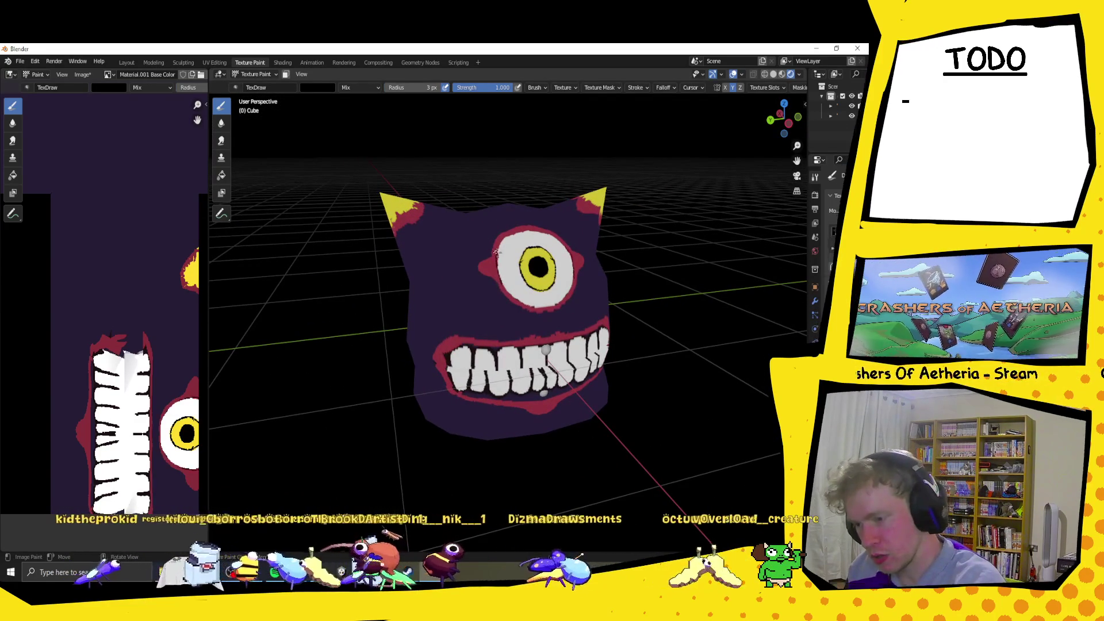
key("bracketright")
key("bracketright")
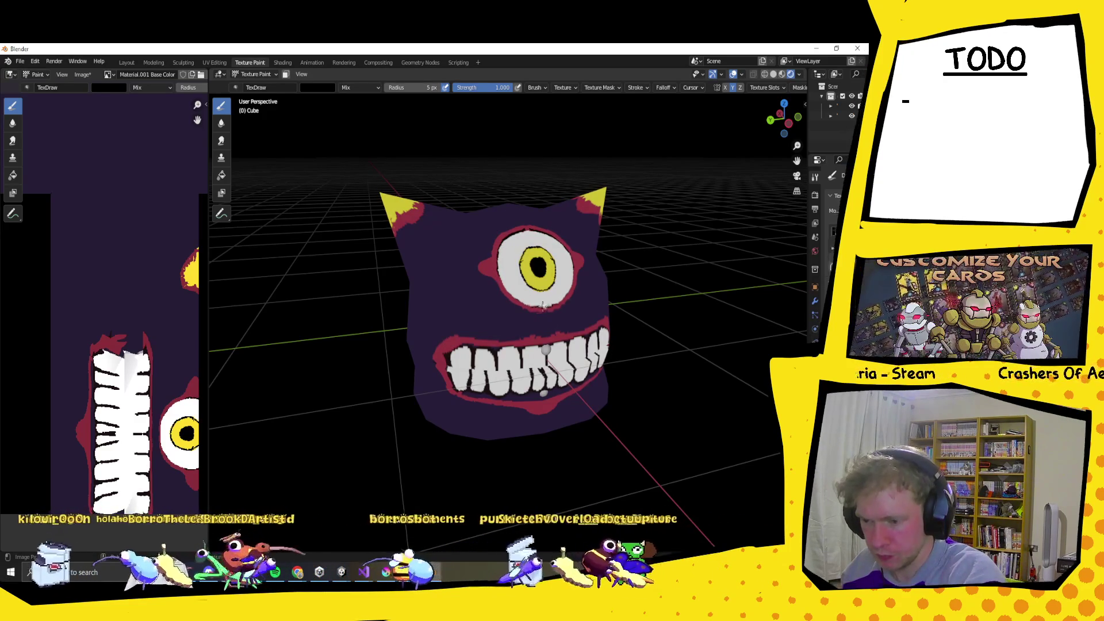
middle_click_drag(570, 242, 507, 235)
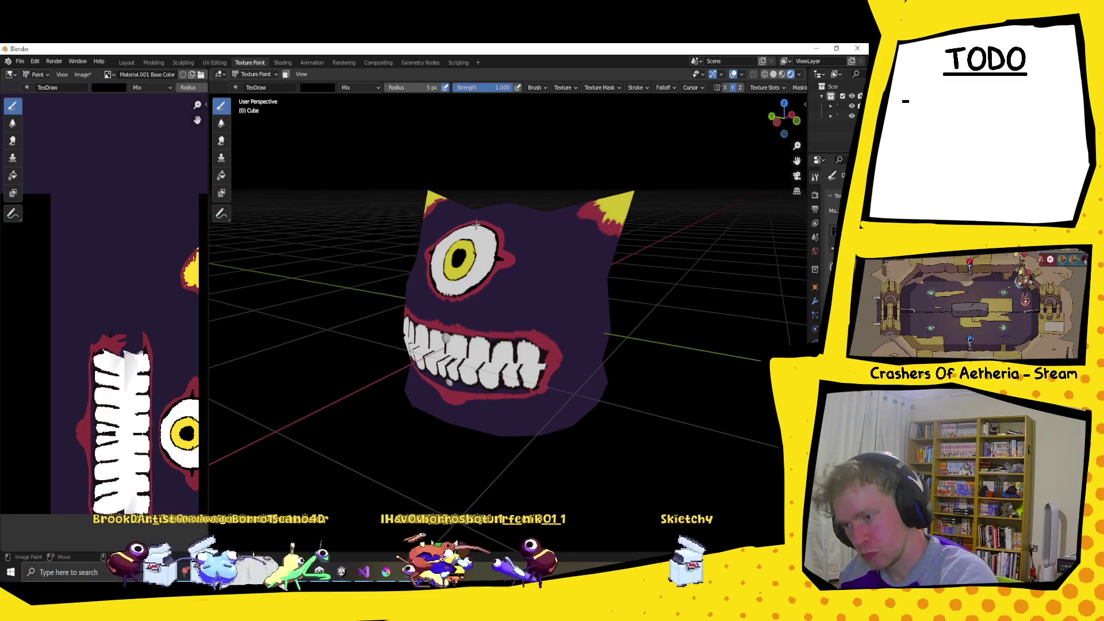
mouse_move(497, 184)
middle_mouse_down()
mouse_move(616, 228)
mouse_move(590, 224)
middle_mouse_up()
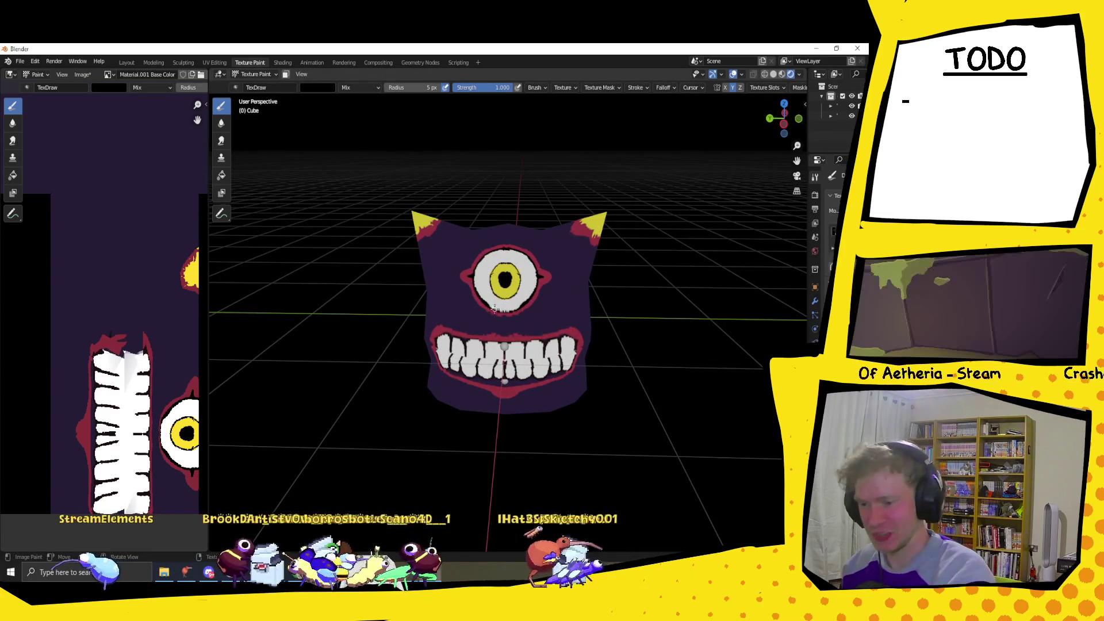
mouse_move(513, 309)
middle_mouse_down()
mouse_move(629, 206)
mouse_move(638, 253)
middle_mouse_up()
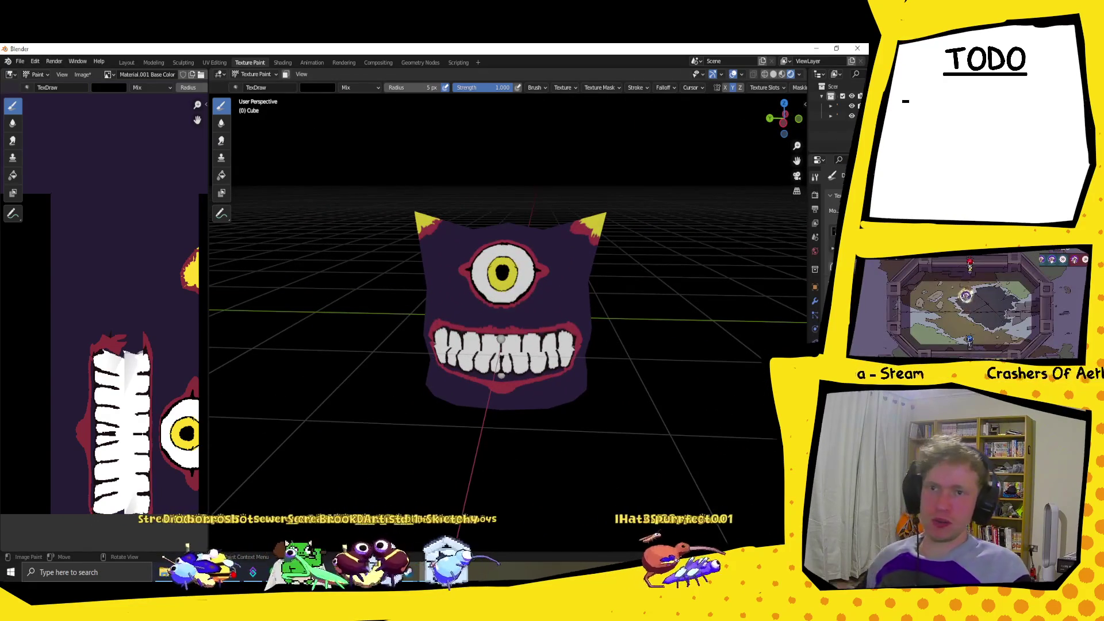
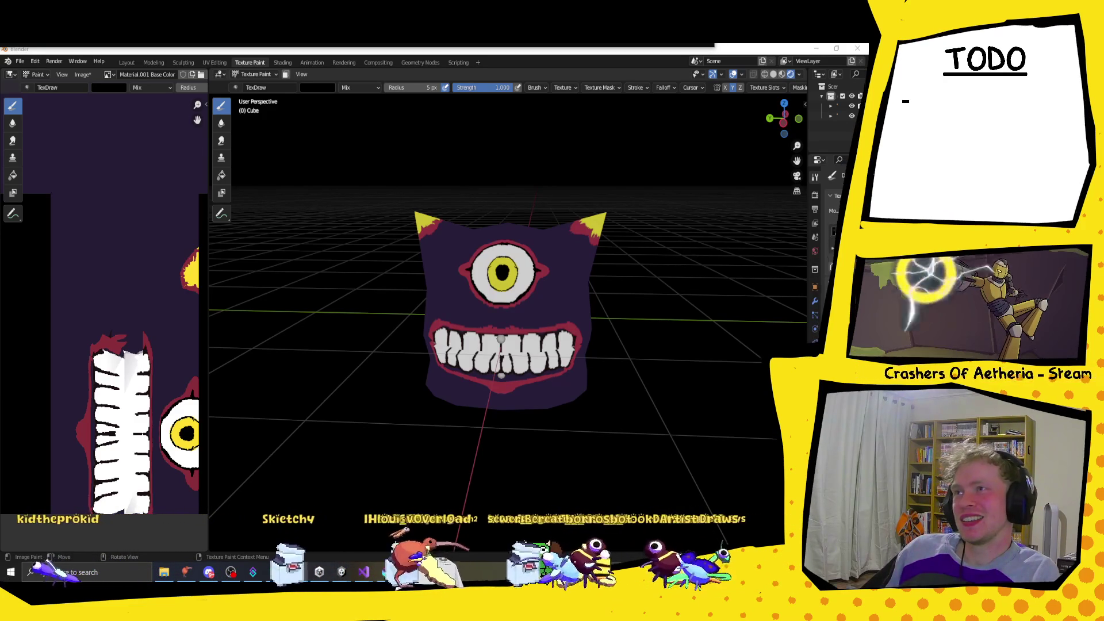
Bring the Chrome window playing YouTube in front of Blender from the taskbar.
left_click(297, 572)
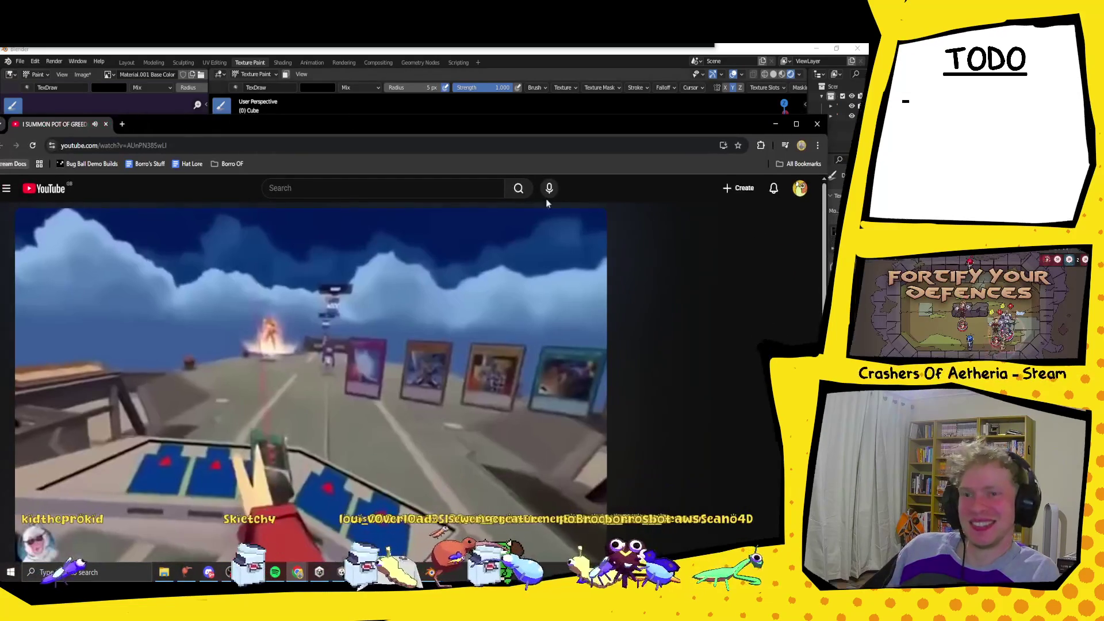
Maximize the browser, replay the Pot of Greed video from 0:00, pause at 1:05, and close it.
left_click(796, 123)
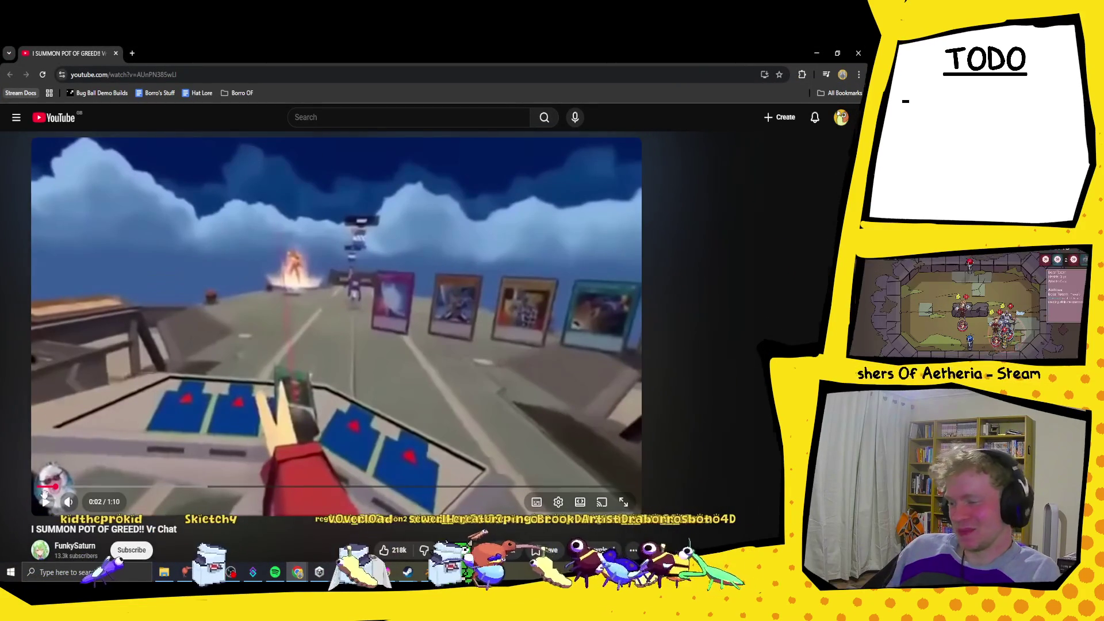
left_click(38, 488)
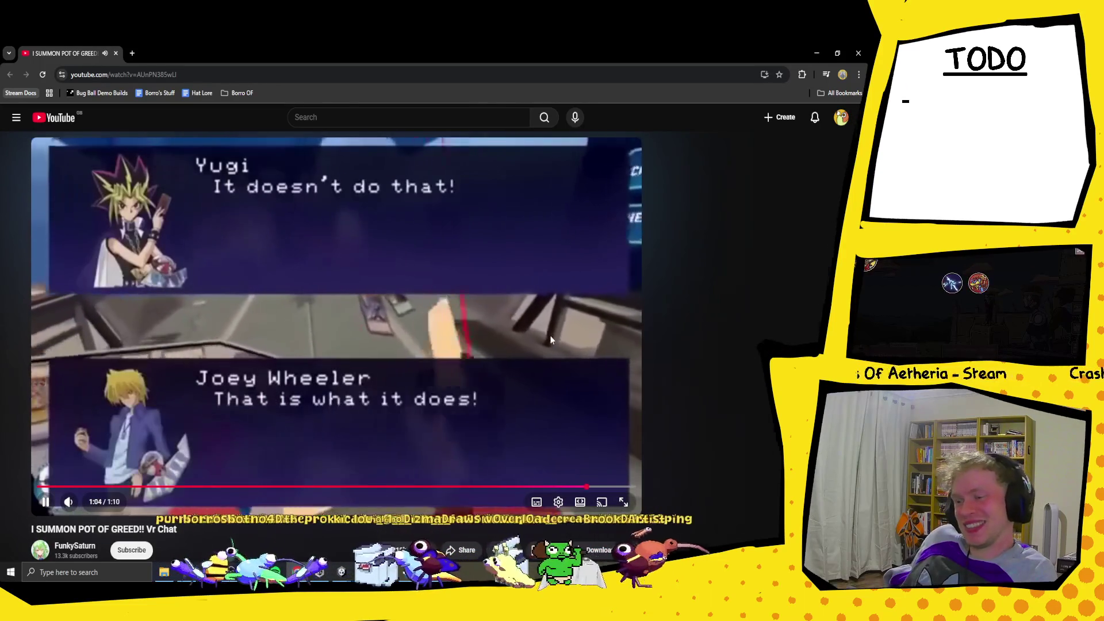
left_click(551, 340)
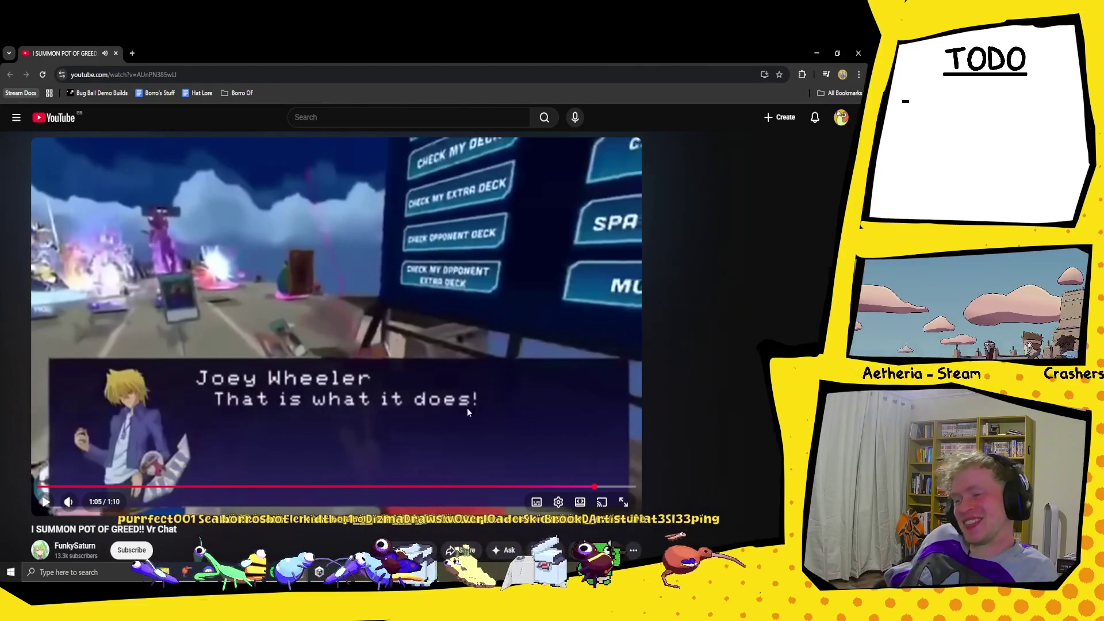
left_click(858, 53)
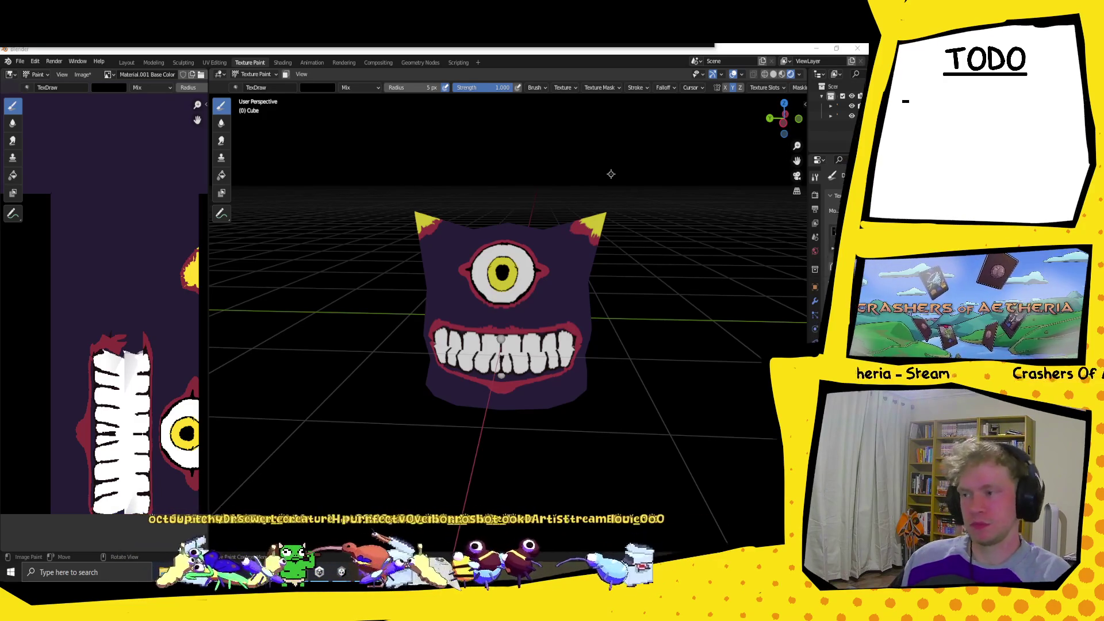
Save the painted monster cube as BouncyEnemy.blend in the Assets\OtherFiles folder.
left_click(20, 62)
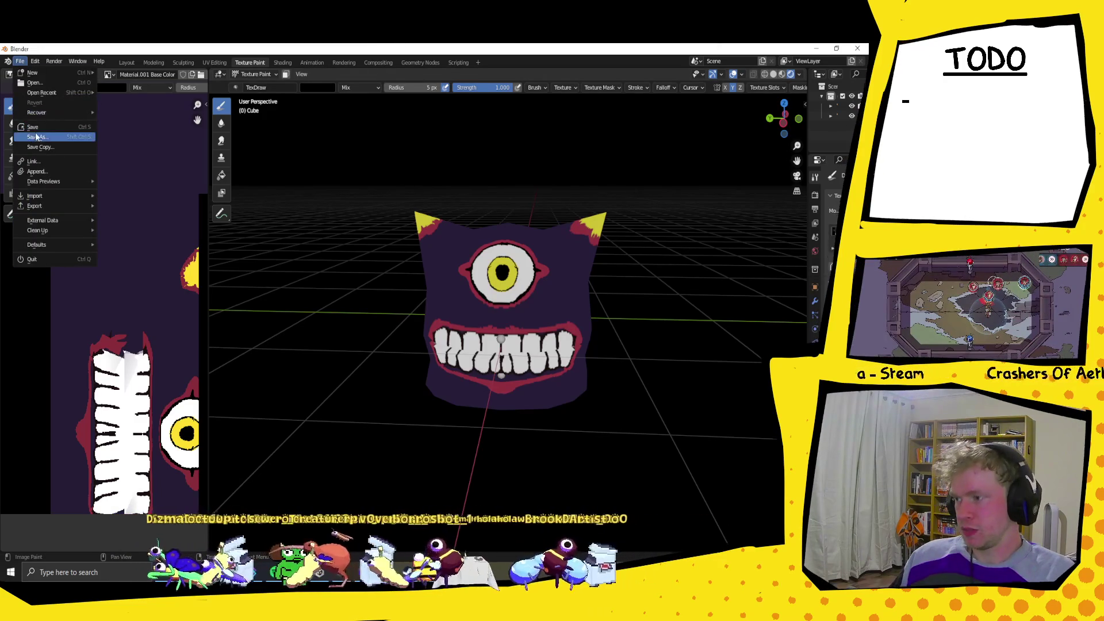
left_click(34, 144)
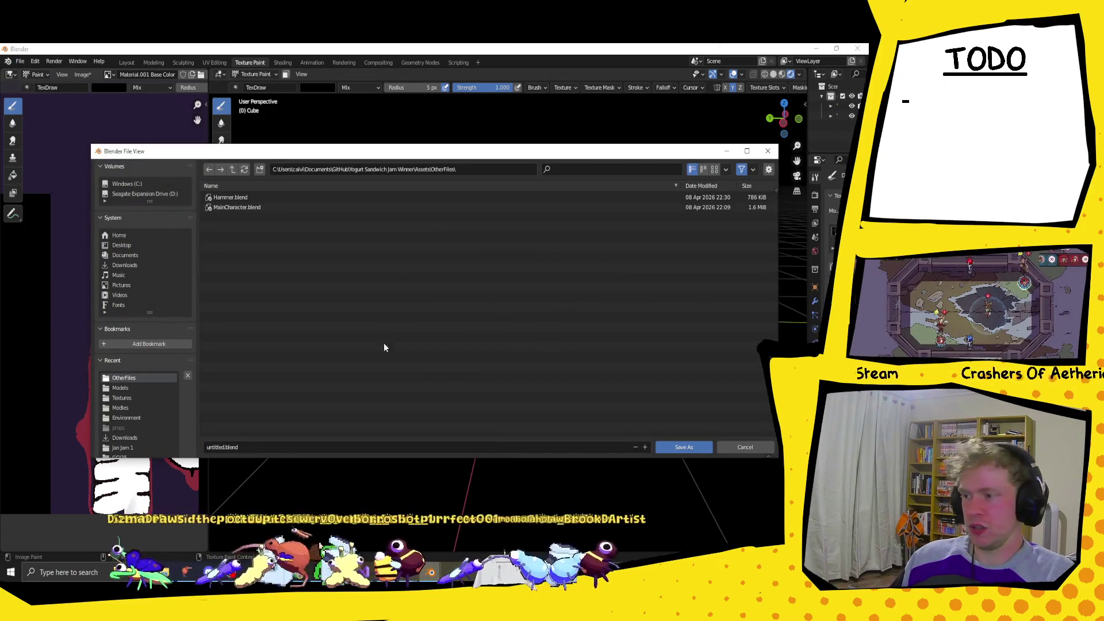
double_click(219, 447)
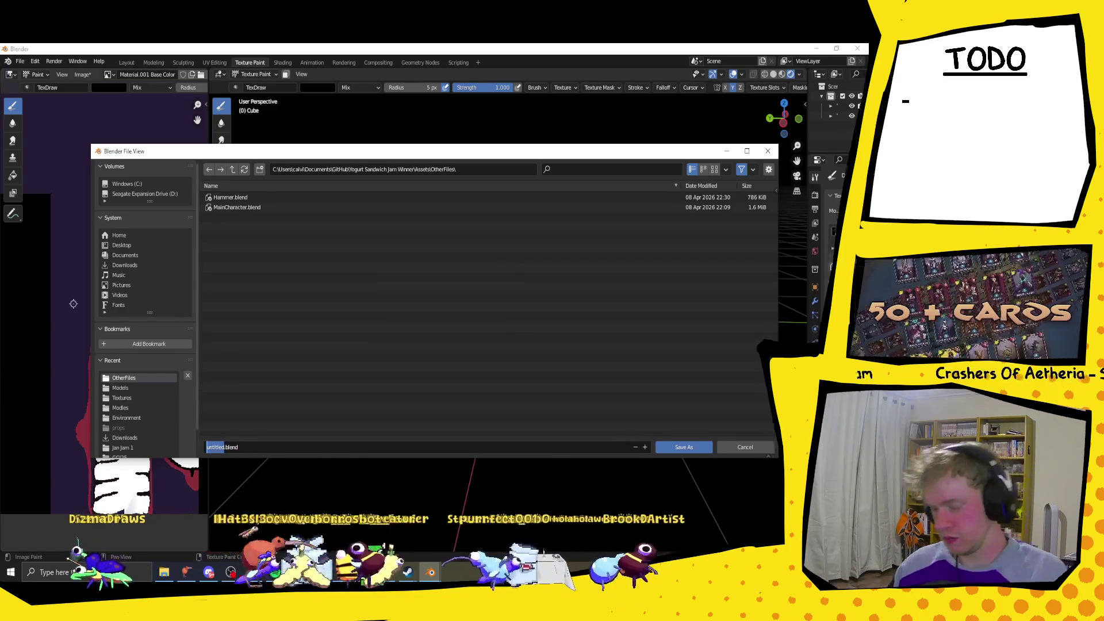
type("Bound")
key("BackSpace")
type("cyEnemy")
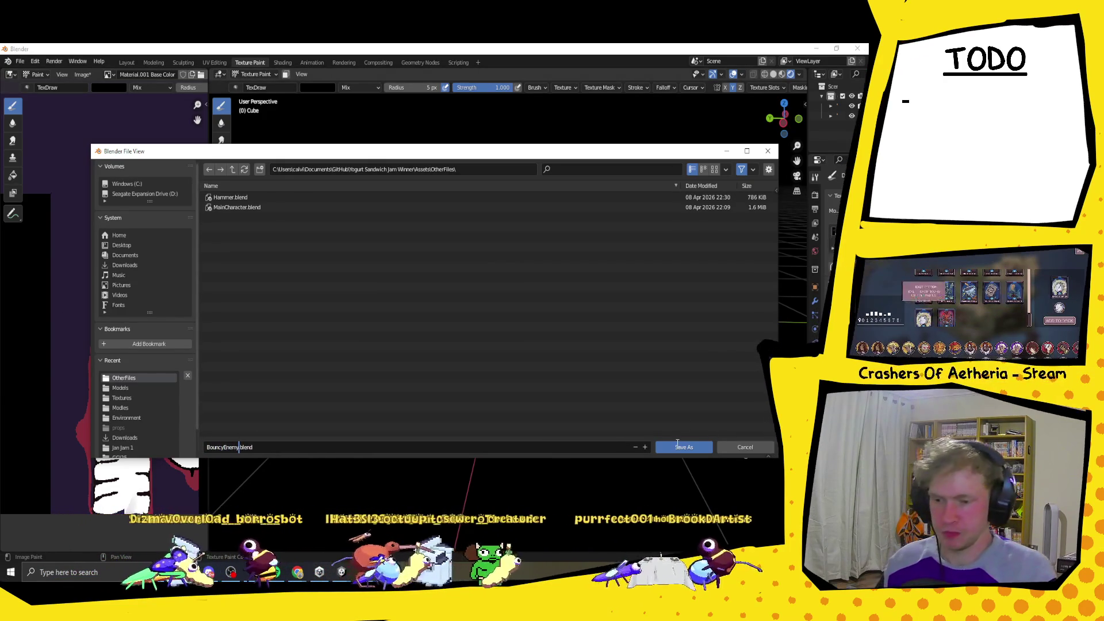
left_click(683, 447)
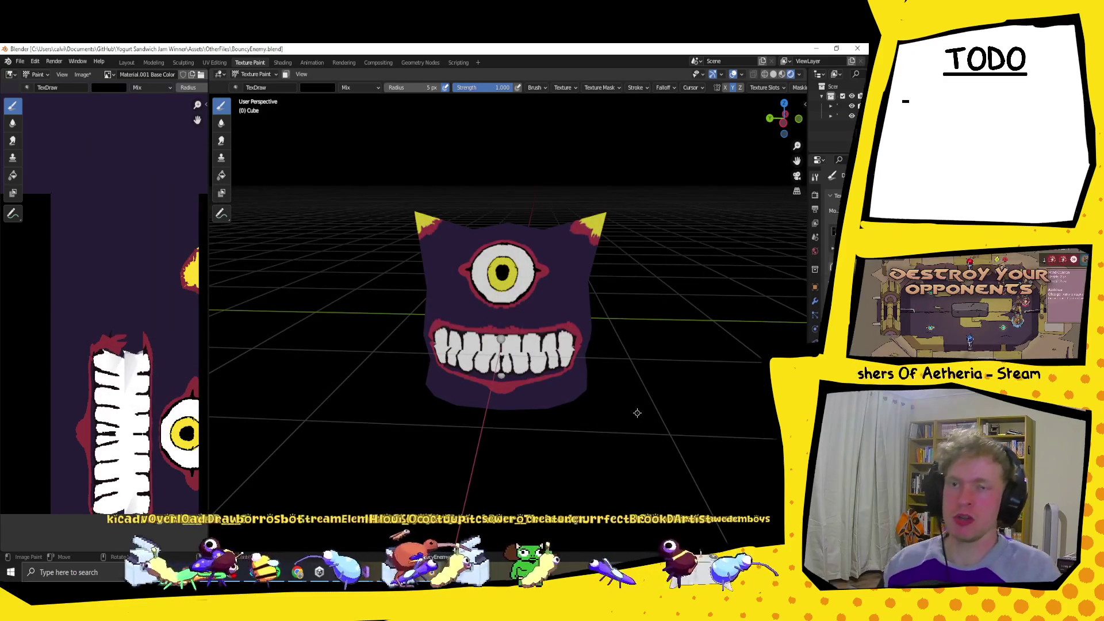